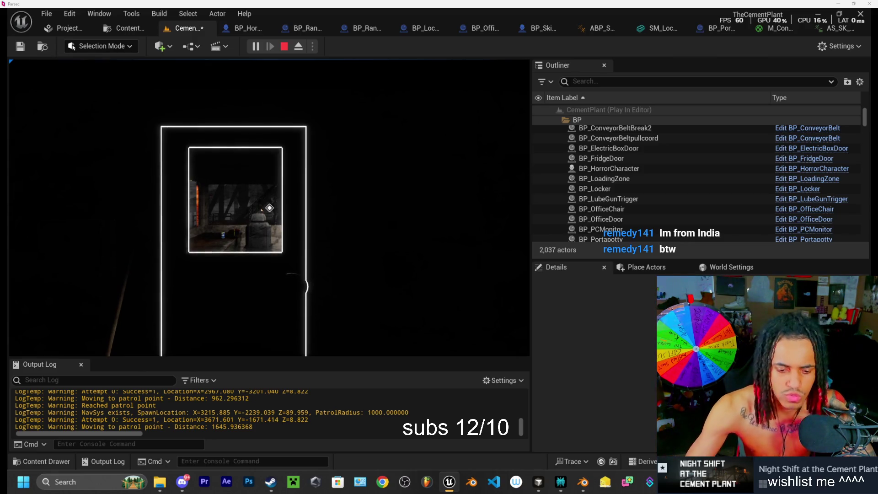
Step: Leave the Unreal editor for a new Chrome tab on the Google start page
click(383, 484)
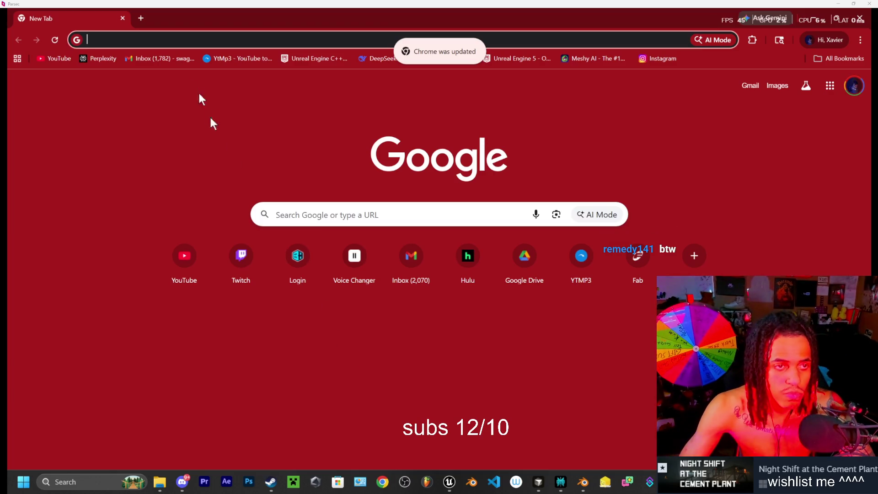
Step: Search Google for 'my viewer is from india i can give him a steam gift card right?' and expand the AI Overview
click(151, 39)
text(my v)
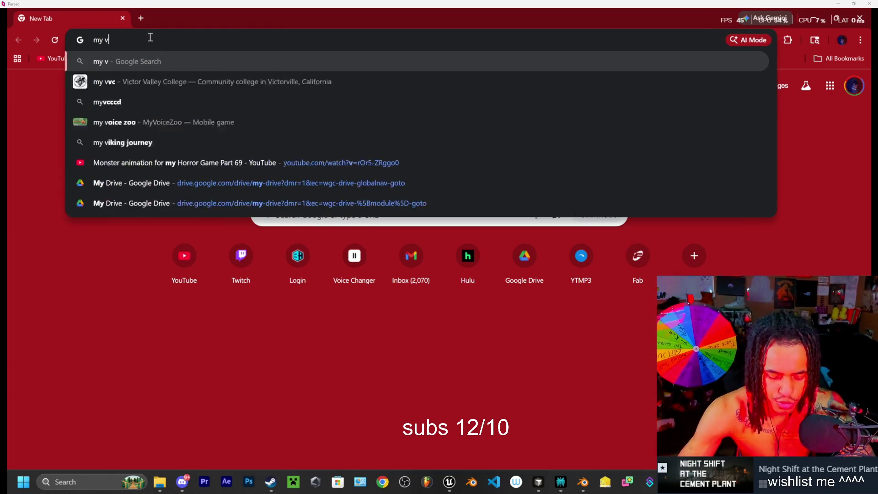
text(iewer is from)
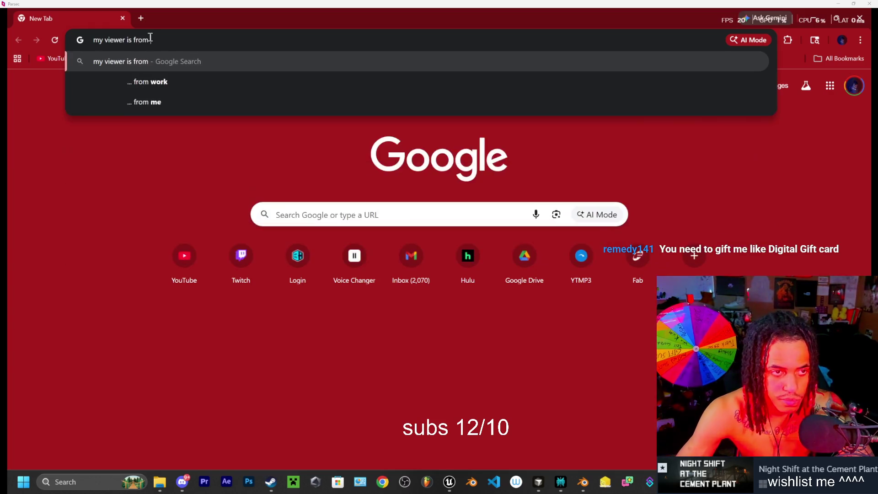
text( india i can )
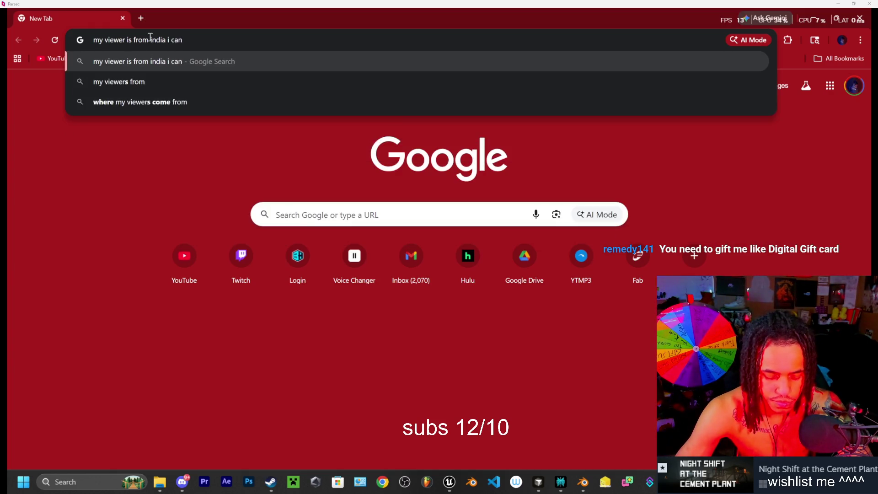
text(give him a )
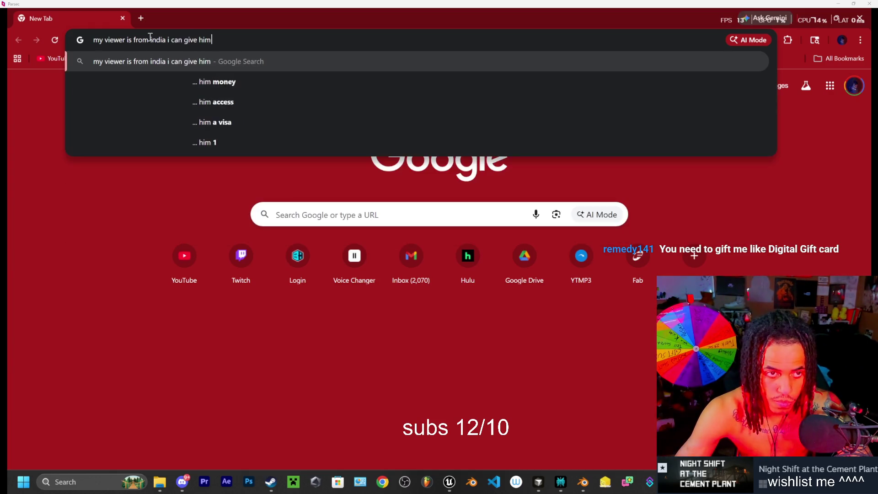
text(s)
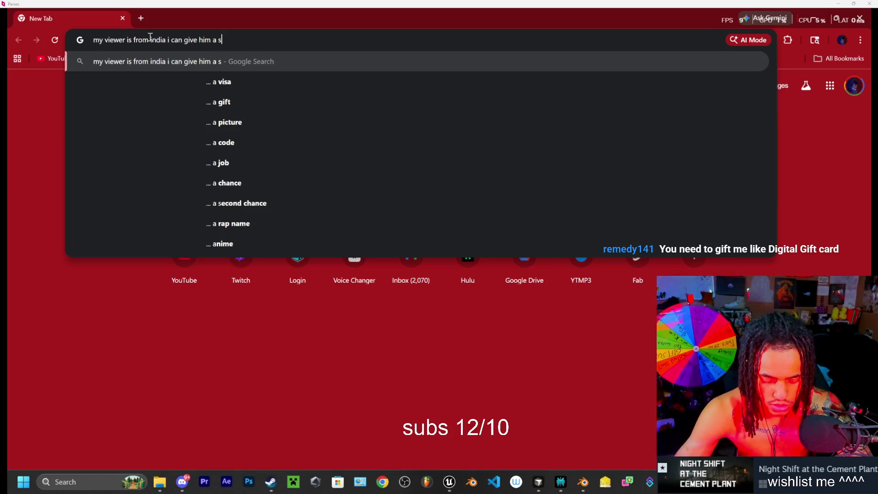
text(team gift )
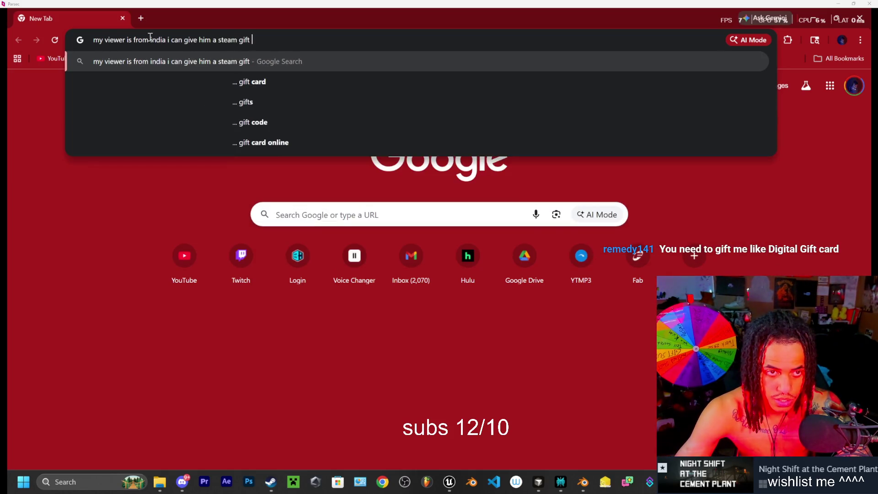
text(card right?)
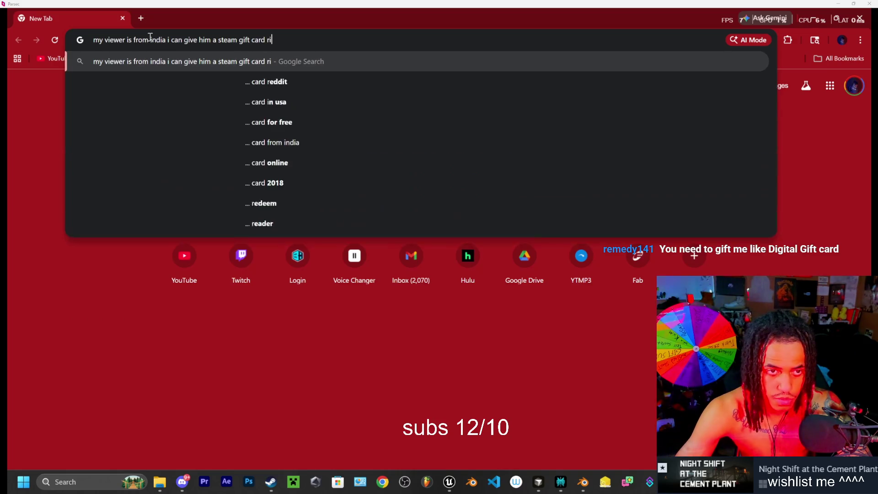
key(Return)
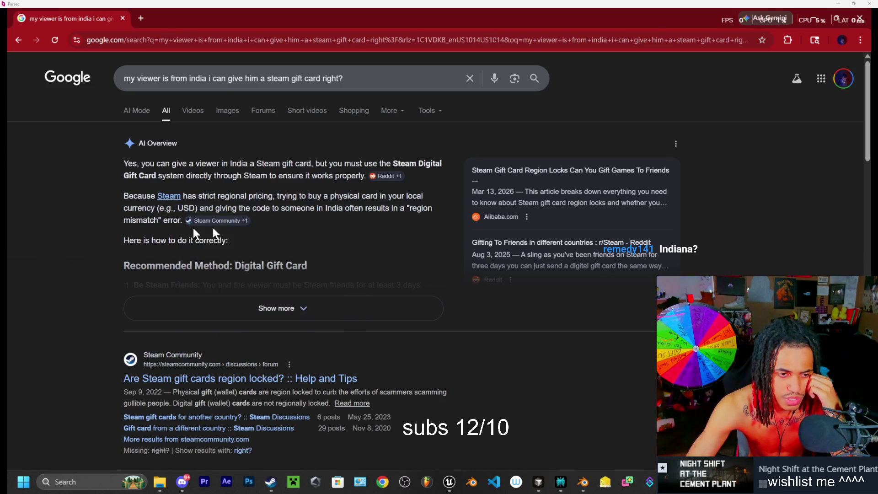
scroll(219, 226, down, 1)
click(270, 256)
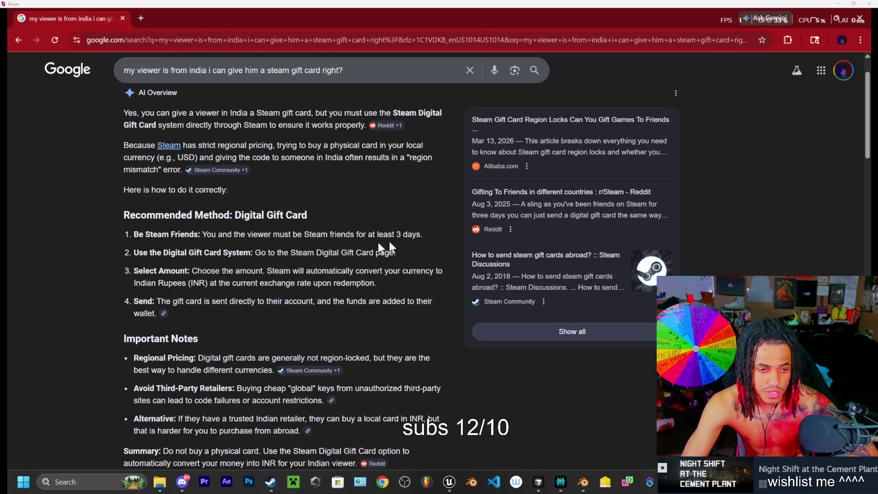
Step: Bring the Steam client forward with its Friends options showing
click(271, 481)
mouse_move(255, 122)
click(251, 100)
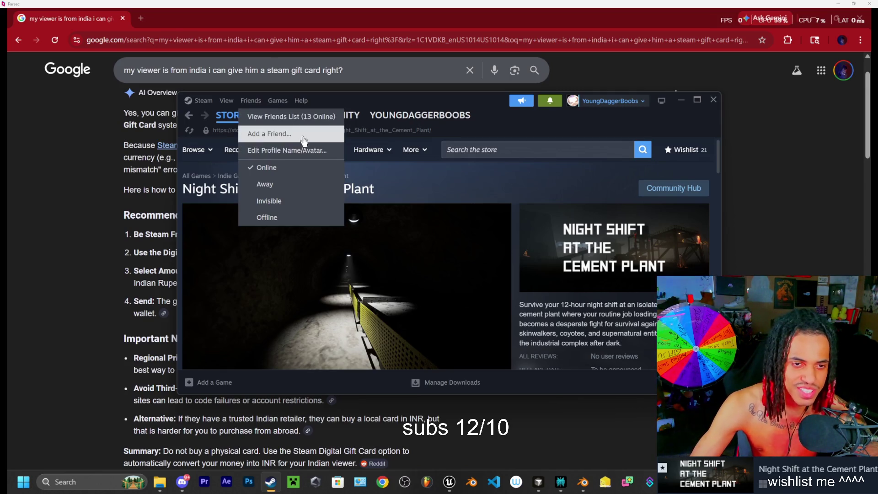
Step: Open Steam's Add a Friend page, move it aside, and highlight 'India' in Google's answer
click(279, 134)
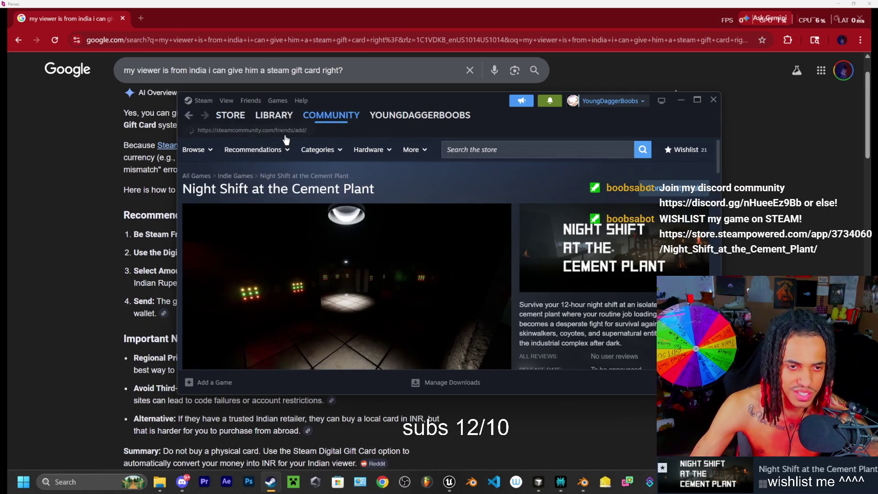
scroll(320, 230, down, 1)
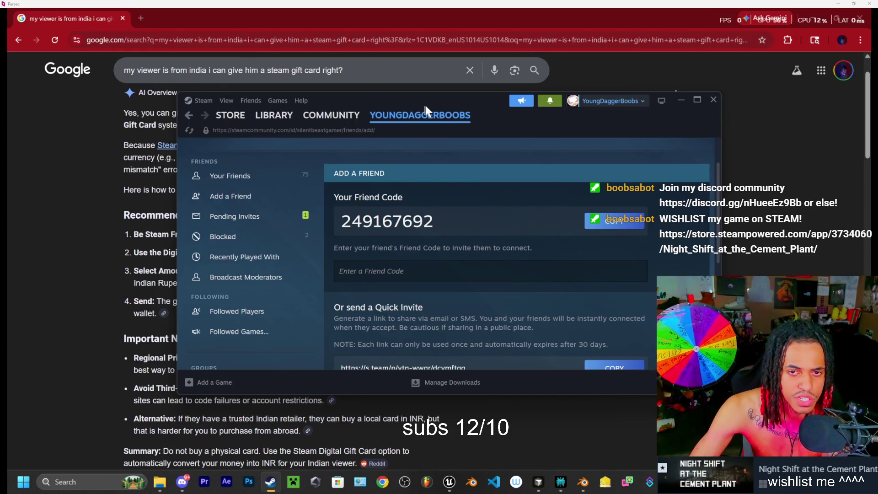
drag(425, 103, 531, 271)
drag(229, 115, 247, 114)
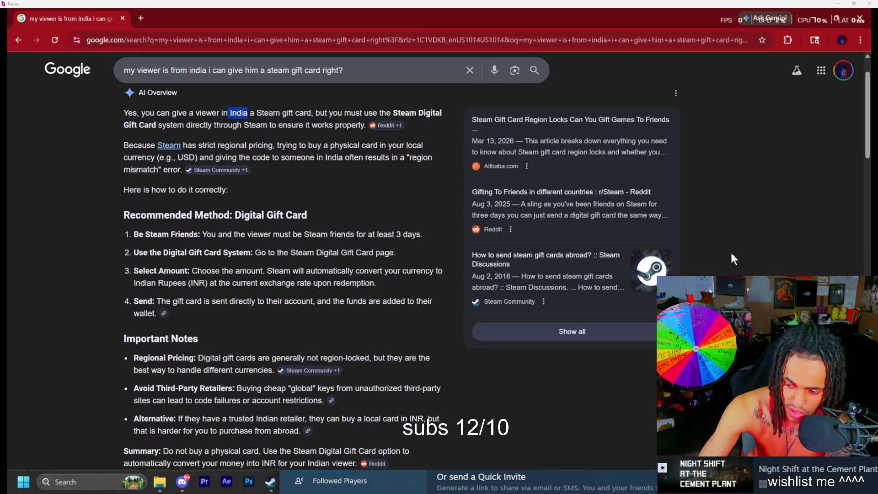
key(alt+Tab)
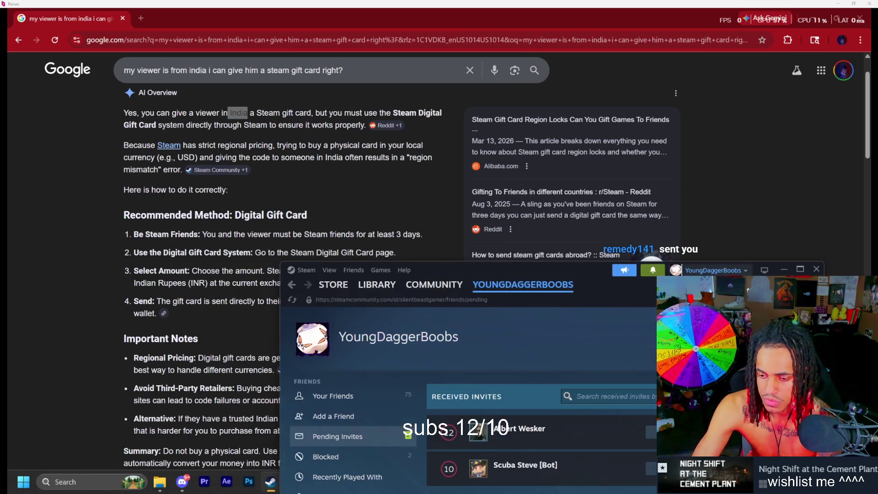
Step: Accept the two pending Steam friend invites, then move the Steam window down off the results
mouse_move(521, 292)
drag(570, 266, 468, 133)
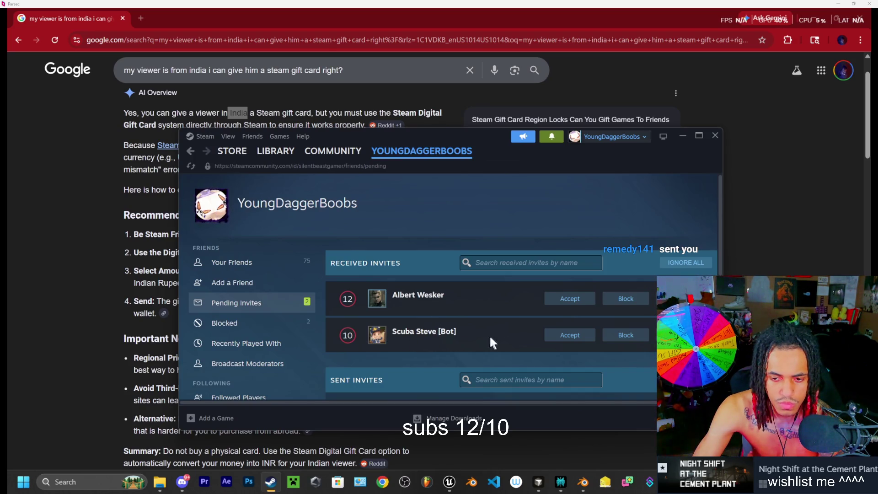
click(570, 337)
click(571, 299)
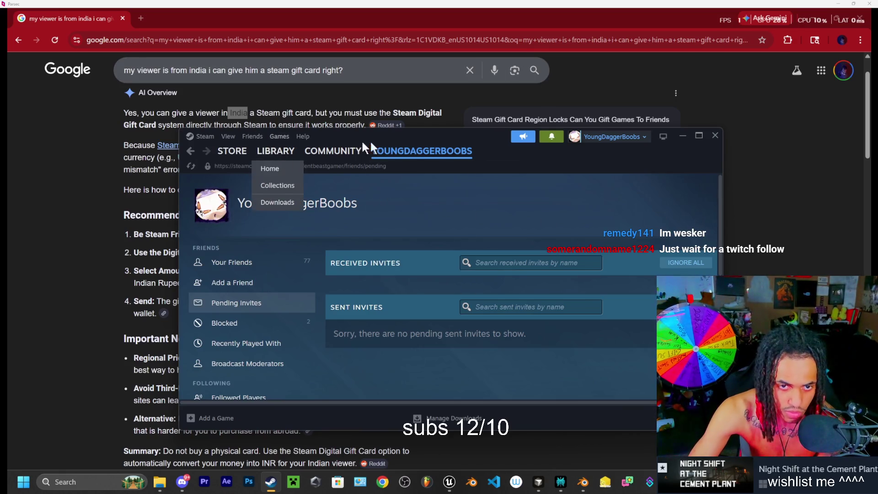
mouse_move(479, 134)
mouse_down()
mouse_move(424, 341)
mouse_move(462, 390)
mouse_move(405, 326)
mouse_up()
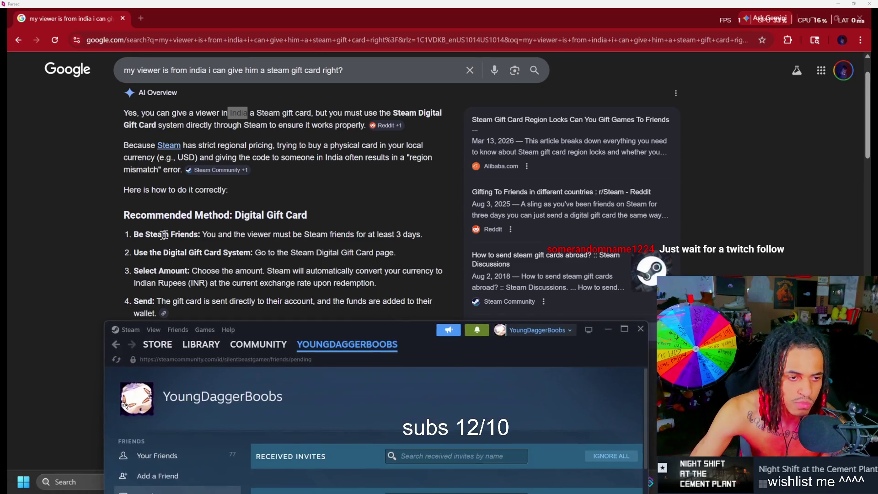
Step: Hide Steam to reread Google's gift-card answer, then bring Steam back up higher on screen
click(607, 330)
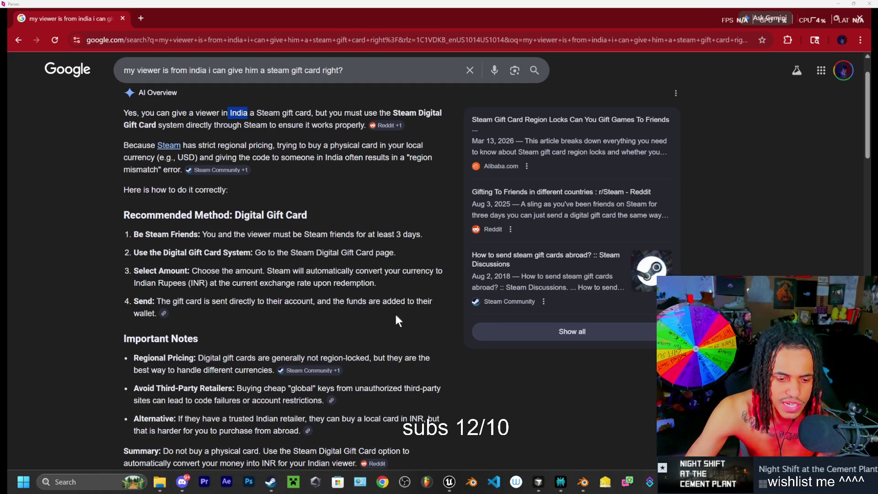
click(271, 481)
mouse_move(432, 339)
mouse_down()
mouse_move(466, 115)
mouse_move(489, 176)
mouse_up()
click(231, 170)
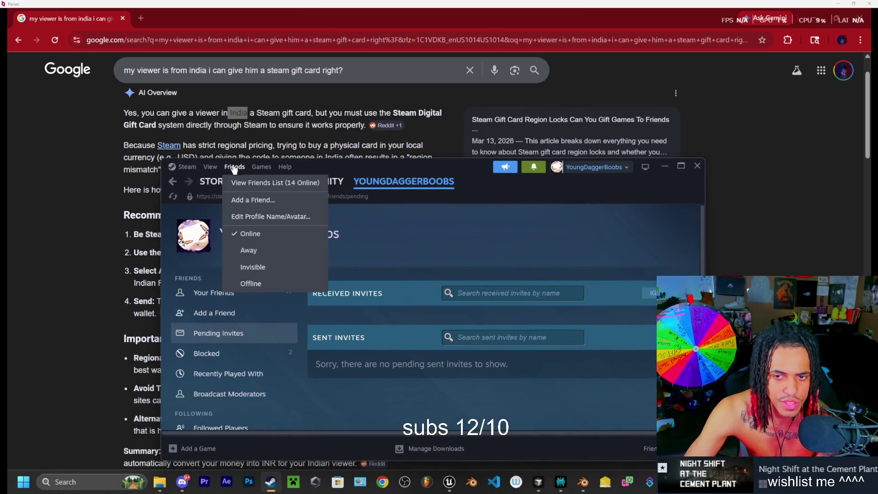
Step: Open the Steam friends list and view the newly accepted friend's profile
click(533, 168)
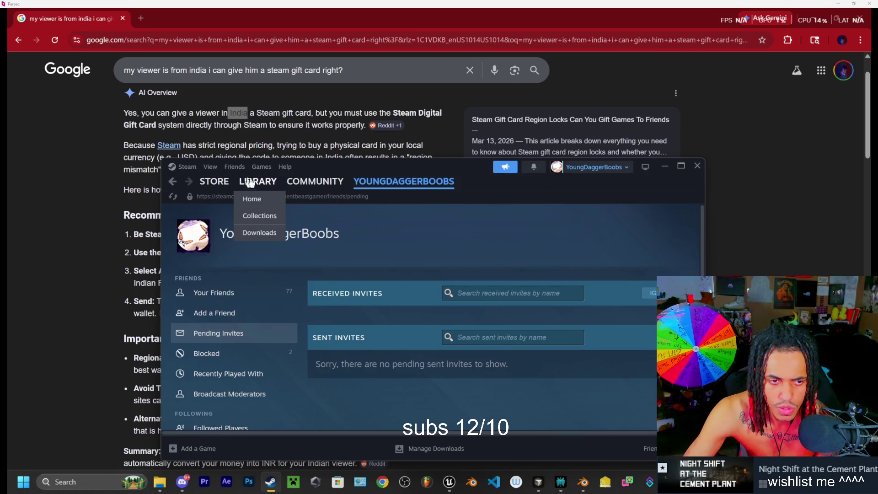
click(235, 167)
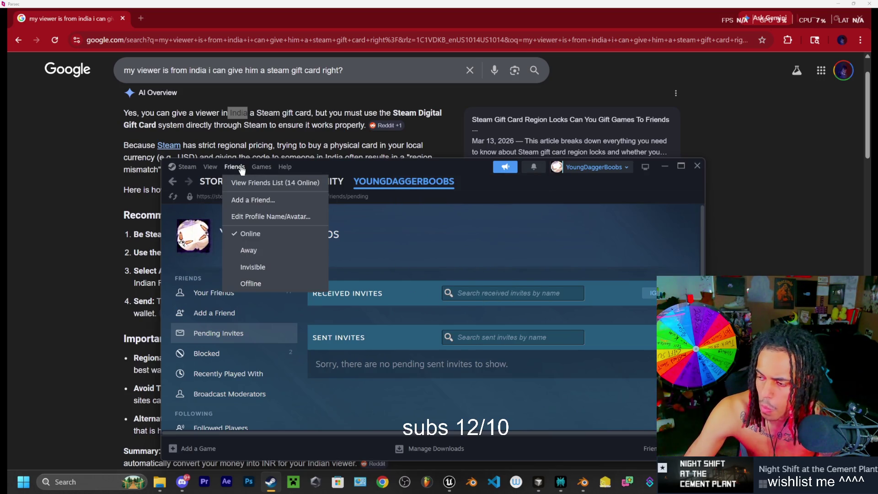
click(256, 182)
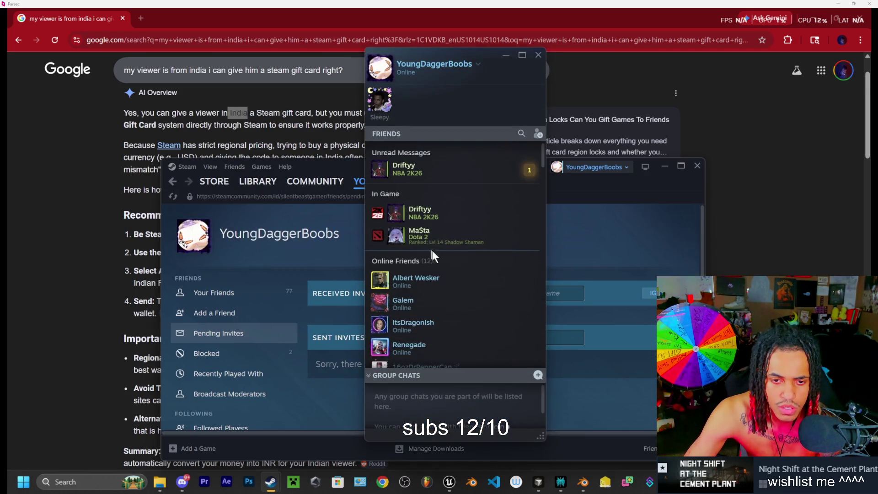
right_click(446, 278)
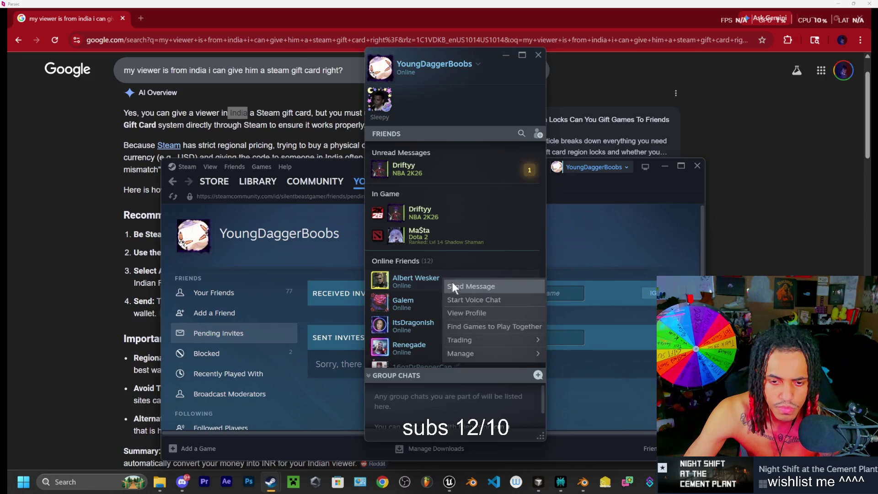
mouse_move(378, 283)
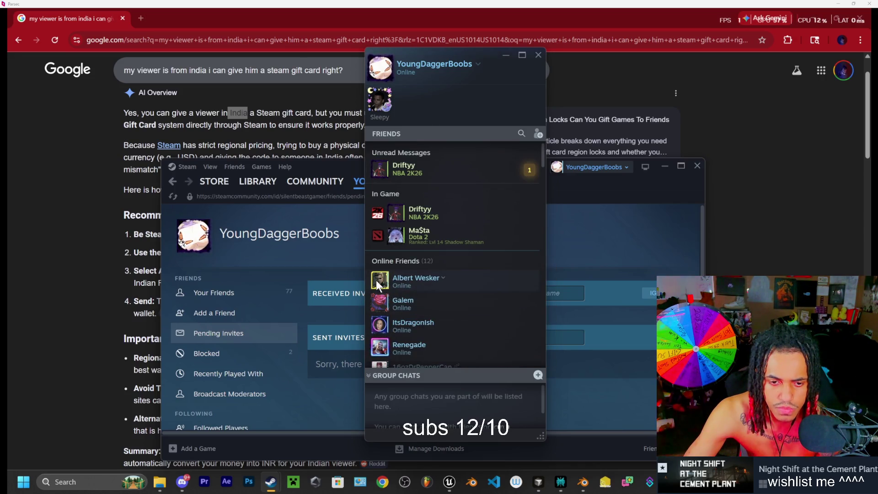
scroll(387, 279, down, 1)
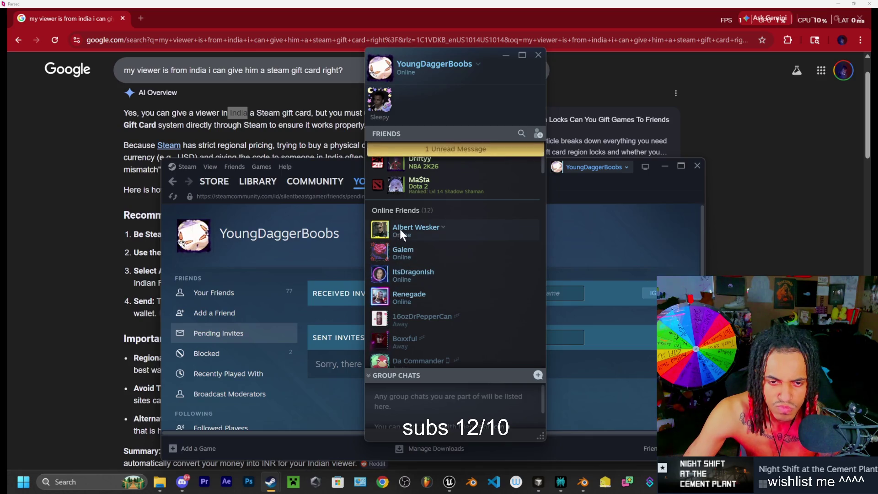
right_click(445, 227)
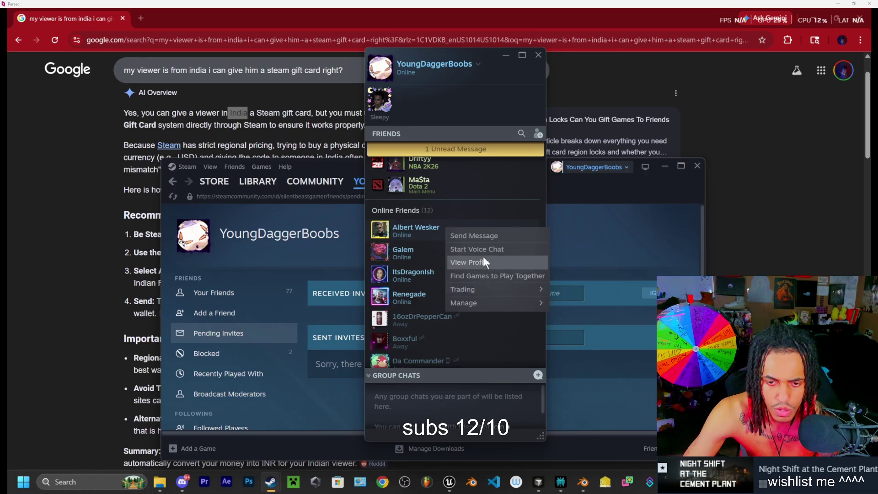
click(475, 261)
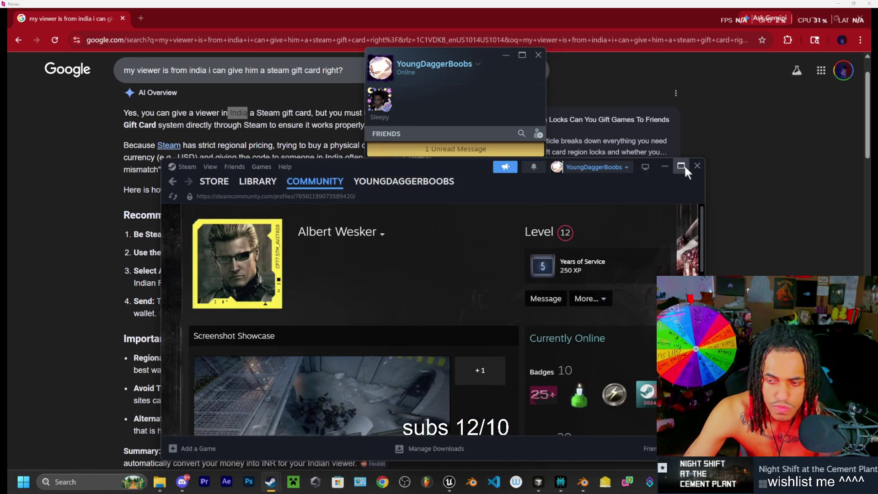
Step: Maximise Steam and move from the friend's profile to your own Level 12 profile
click(681, 166)
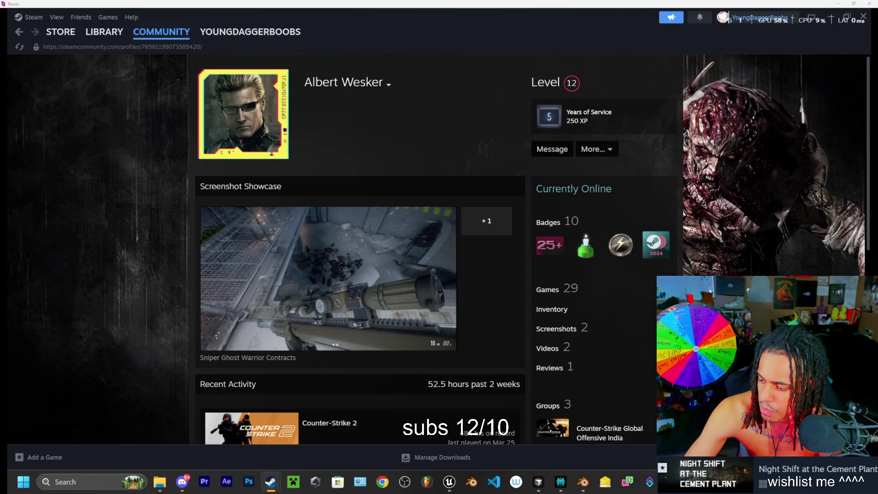
scroll(225, 307, down, 1)
scroll(412, 288, up, 1)
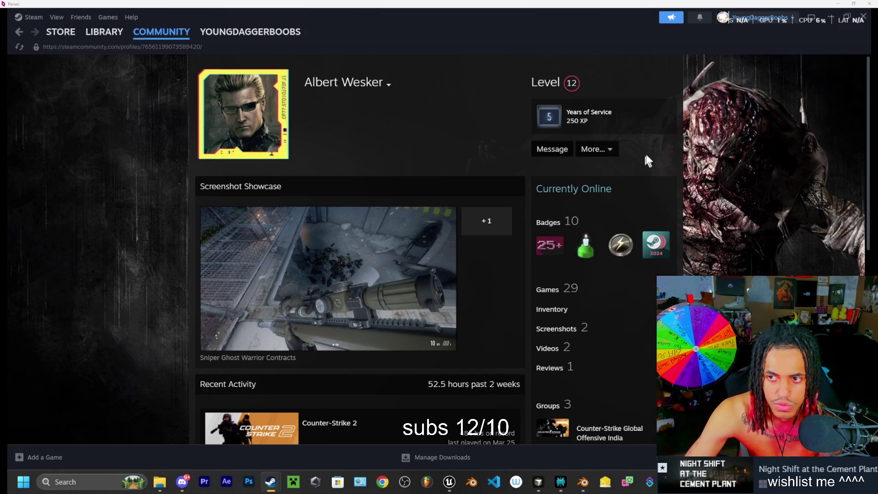
click(754, 19)
click(756, 33)
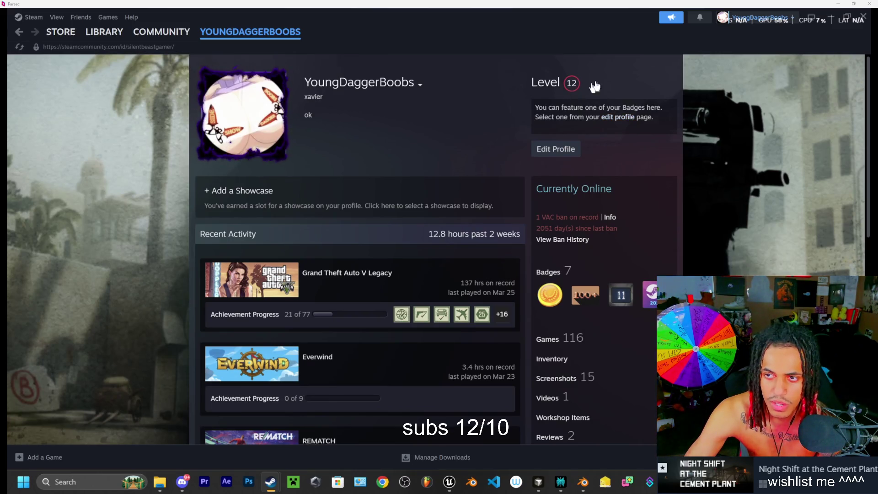
click(766, 20)
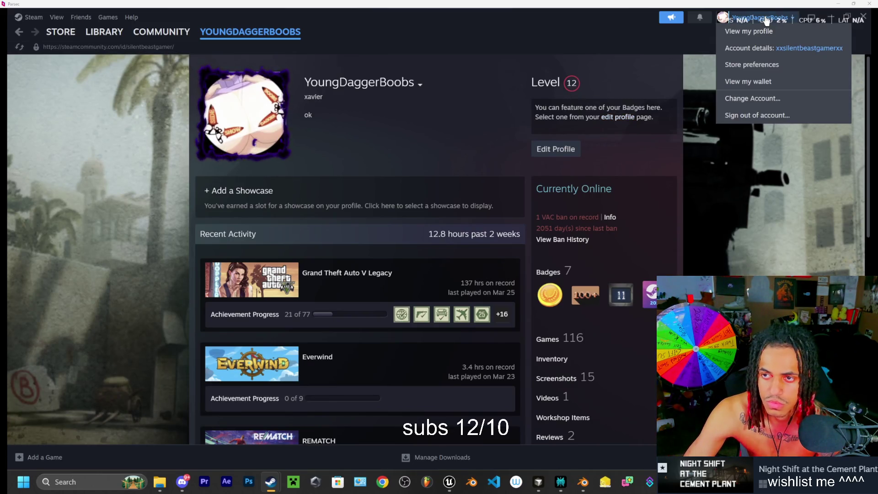
click(19, 31)
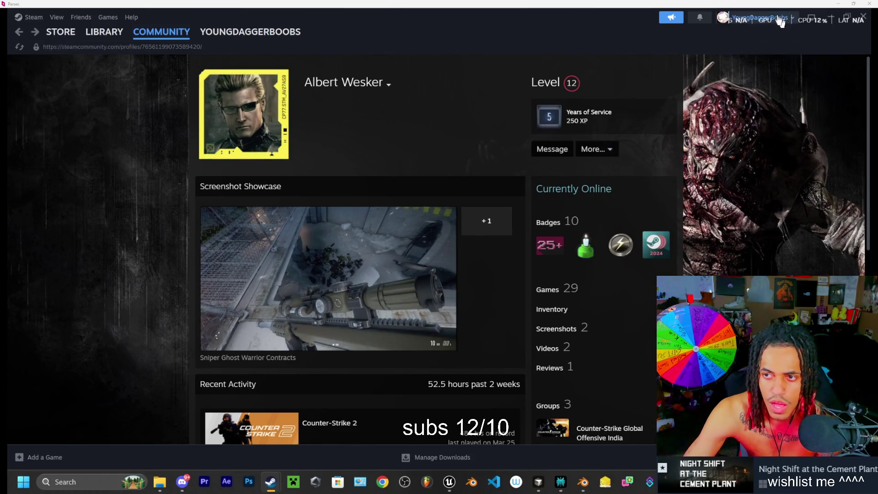
click(772, 20)
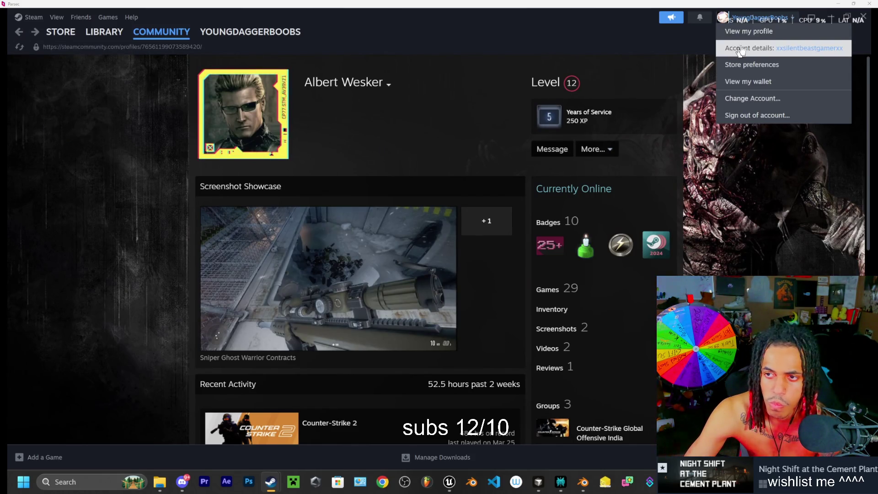
click(758, 32)
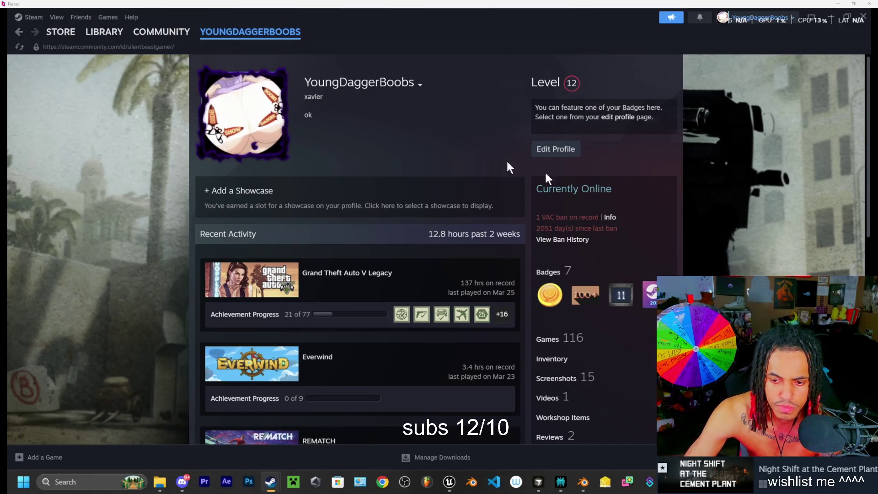
scroll(402, 147, down, 7)
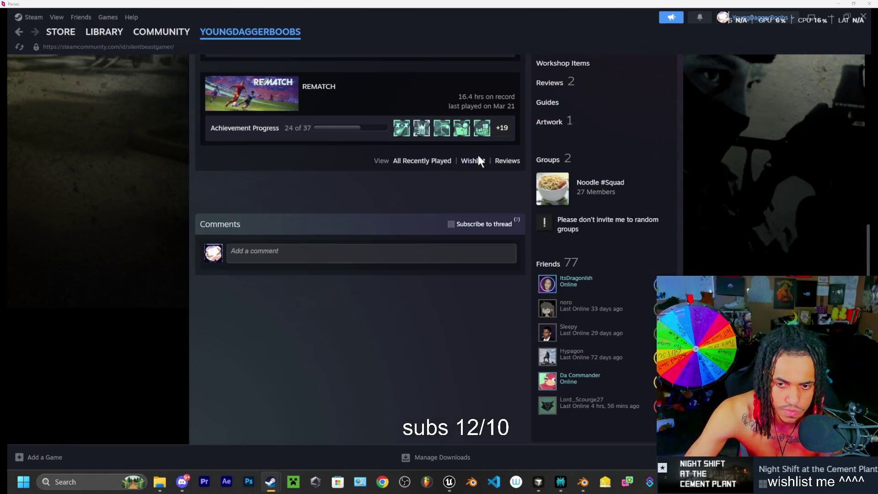
scroll(478, 155, up, 7)
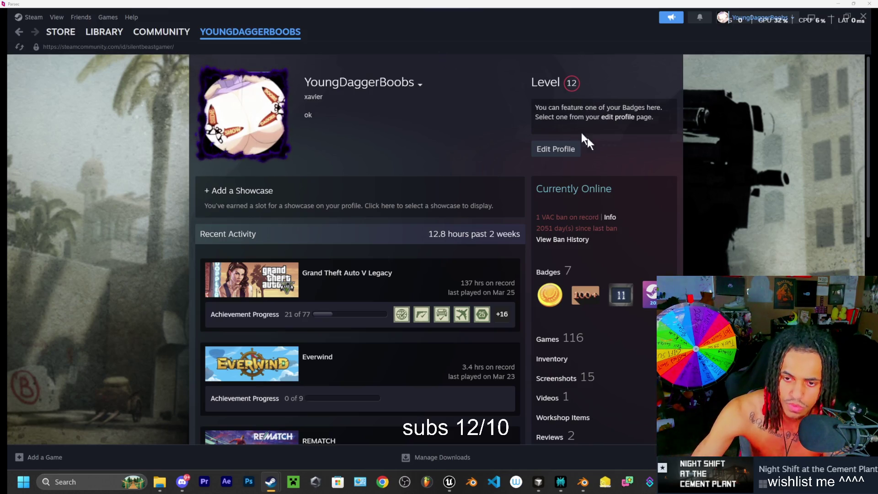
Step: Read Steam's VAC ban support article in Chrome, then close Chrome to return to the profile
click(610, 217)
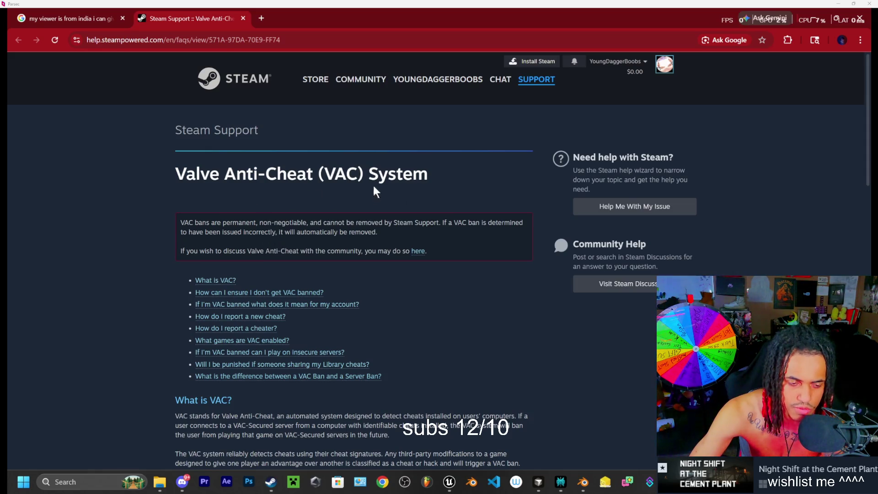
scroll(337, 353, down, 3)
scroll(500, 319, down, 8)
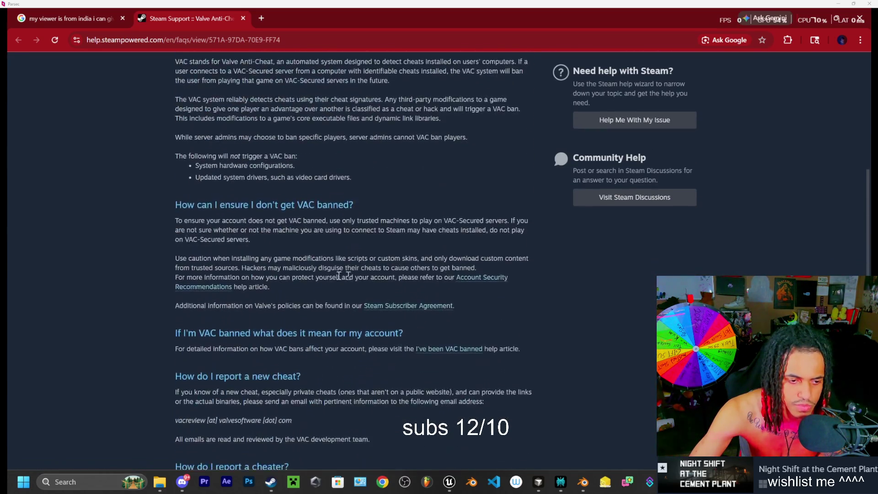
scroll(212, 130, up, 11)
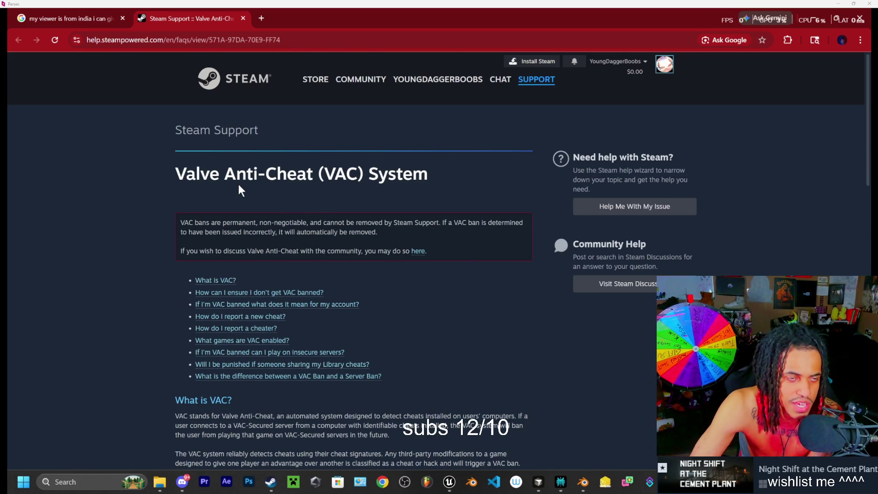
click(243, 20)
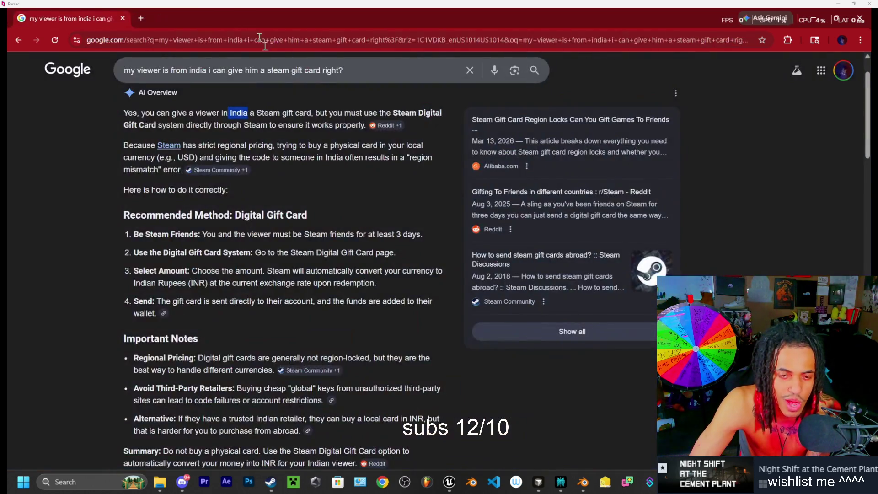
click(122, 19)
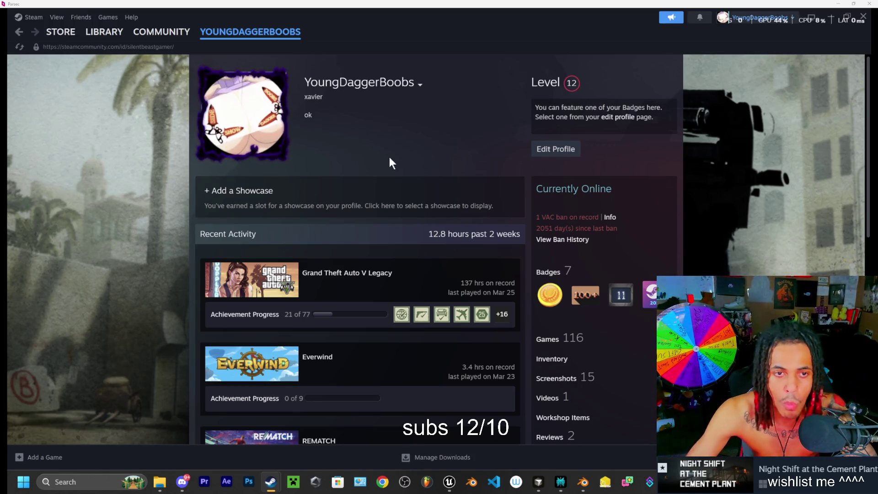
Step: Show MISERY in the Steam library, with its update queued at 0% and 36.1 hours played
click(104, 31)
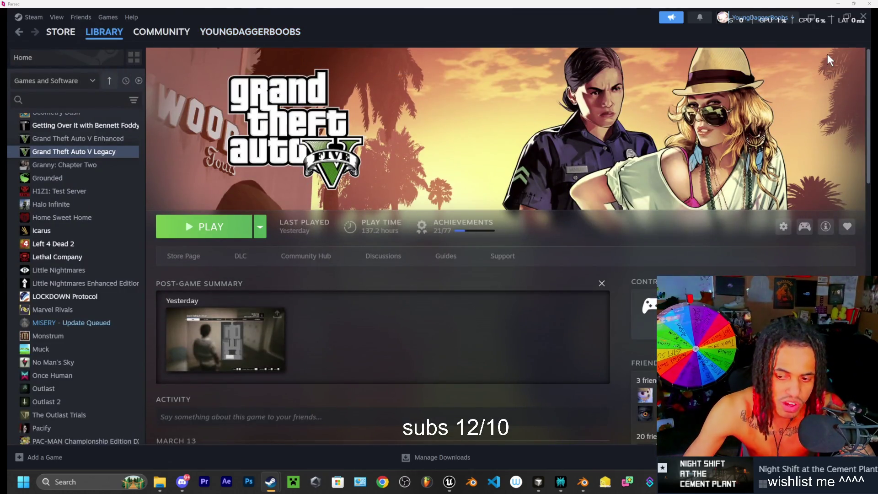
click(51, 323)
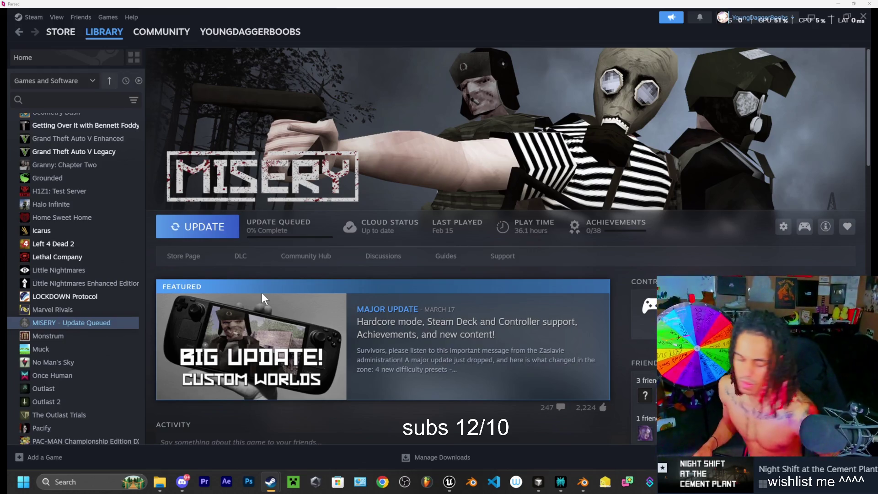
Step: Hide Steam, open the door and walk into the room in the play test, then end the session
click(839, 18)
click(506, 54)
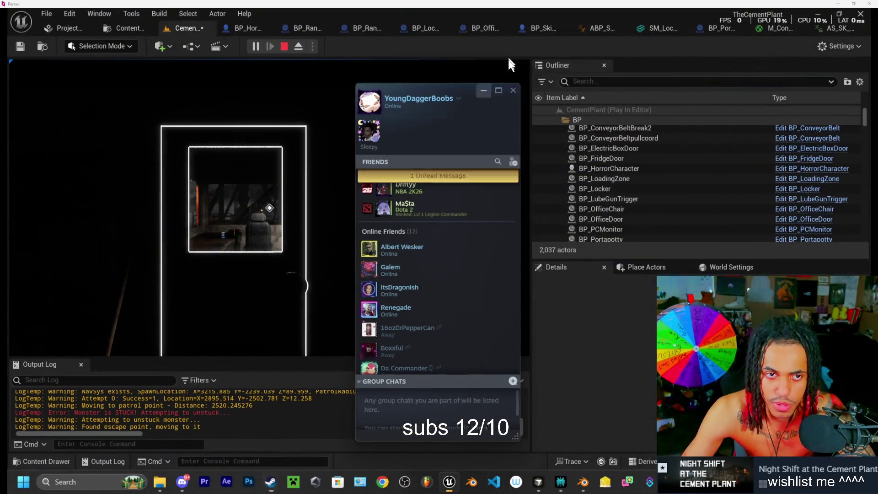
click(269, 208)
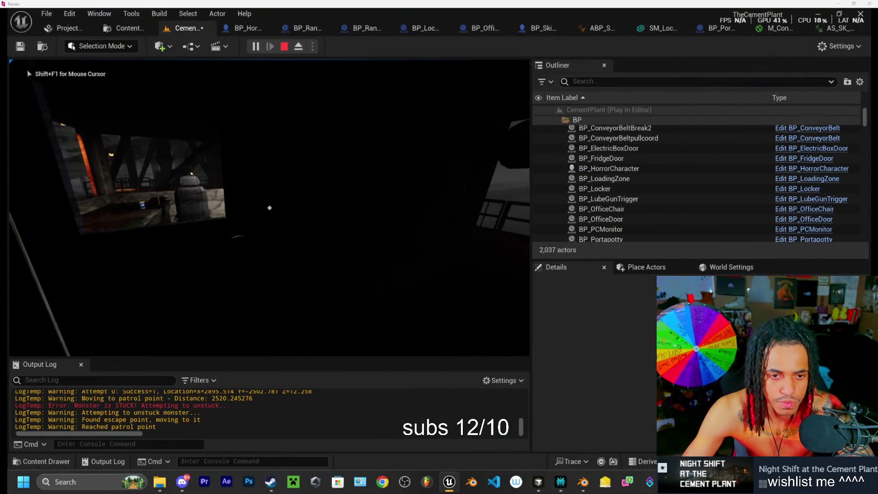
key(e)
key(w)
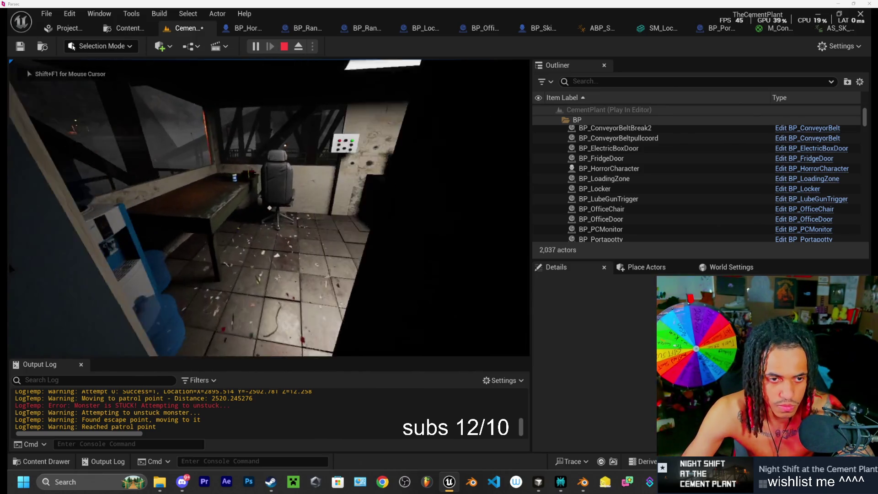
key(Escape)
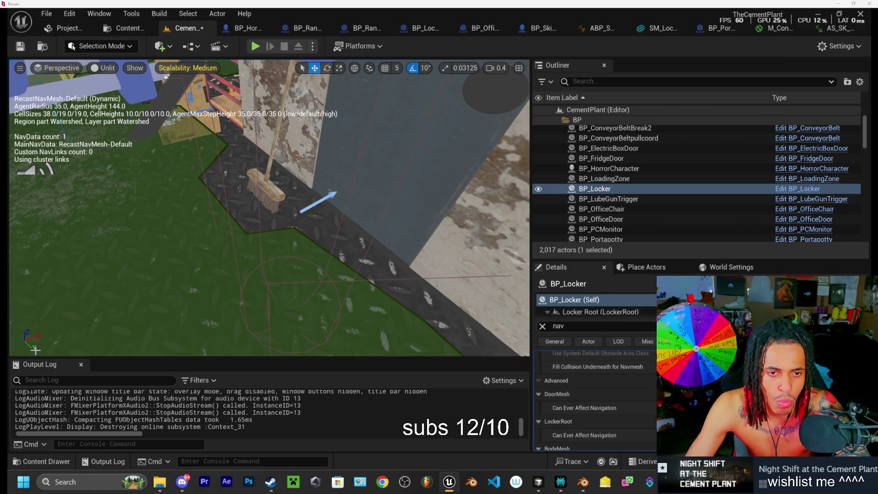
Step: Frame and look over the BP_Locker against the wall, then switch to the Social Stream dashboard
key(f)
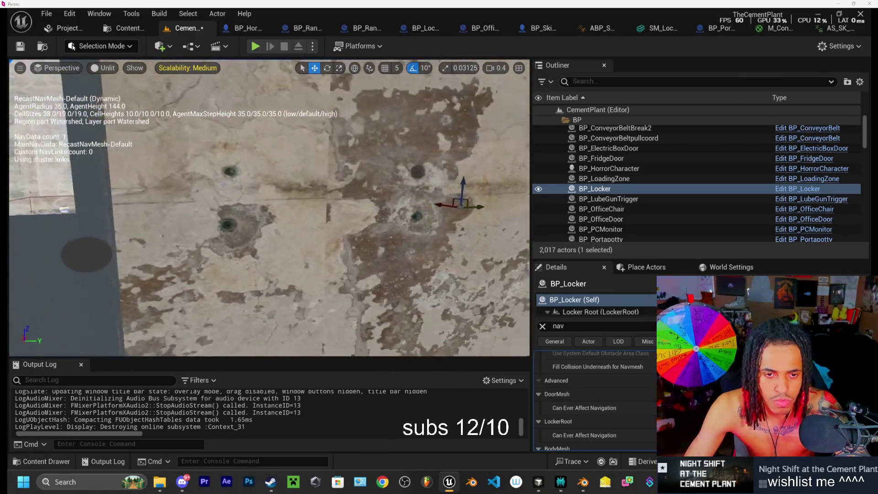
scroll(269, 207, down, 5)
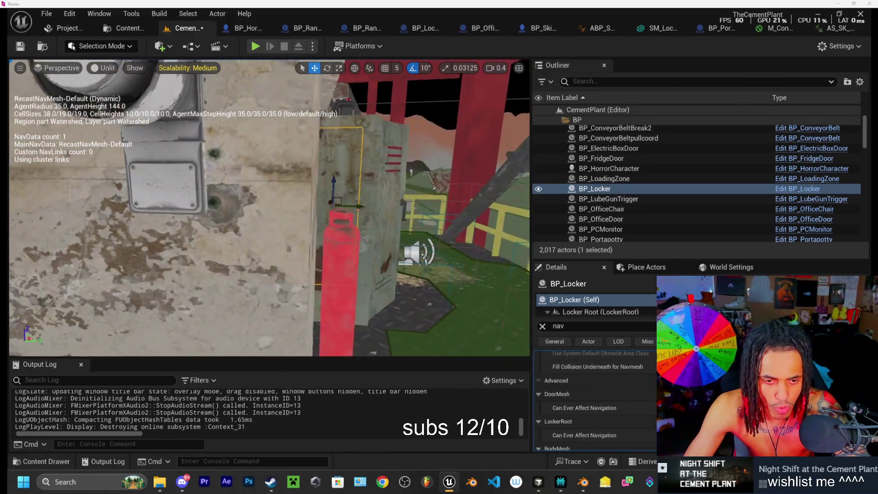
scroll(269, 208, down, 5)
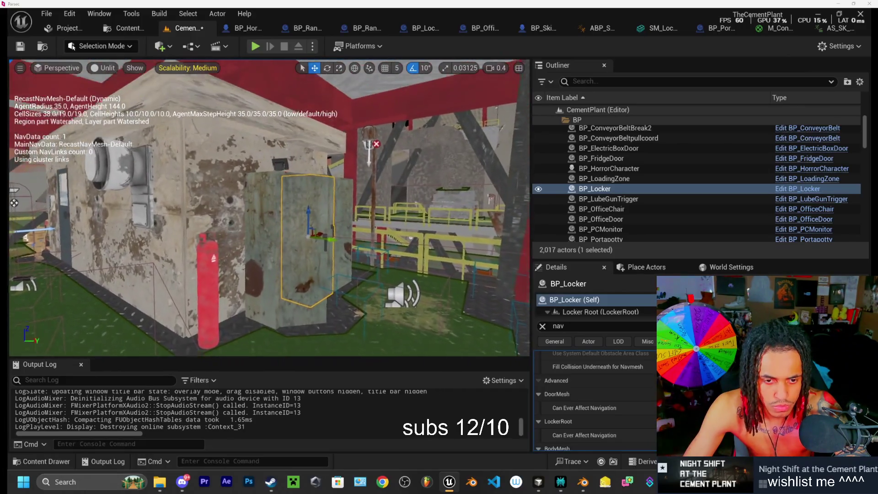
drag(270, 208, 238, 208)
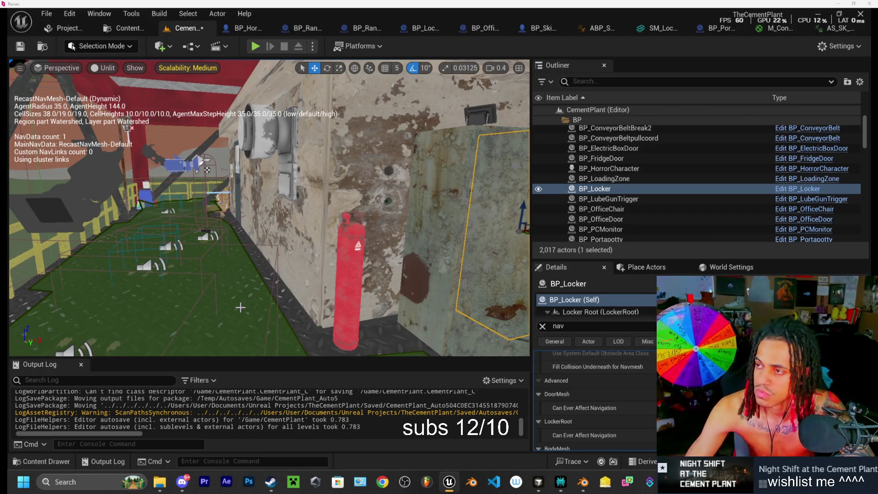
key(alt+Tab)
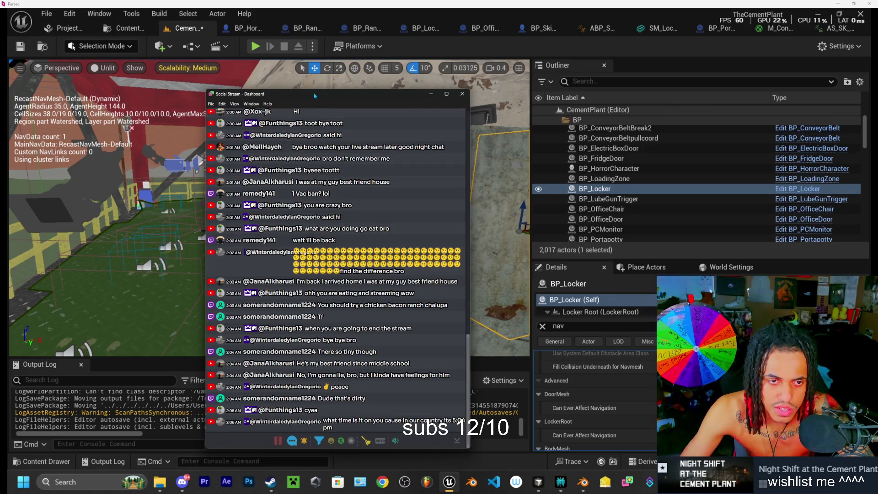
Step: Return to the editor and frame the BP_Locker beside the red extinguisher
key(alt+Tab)
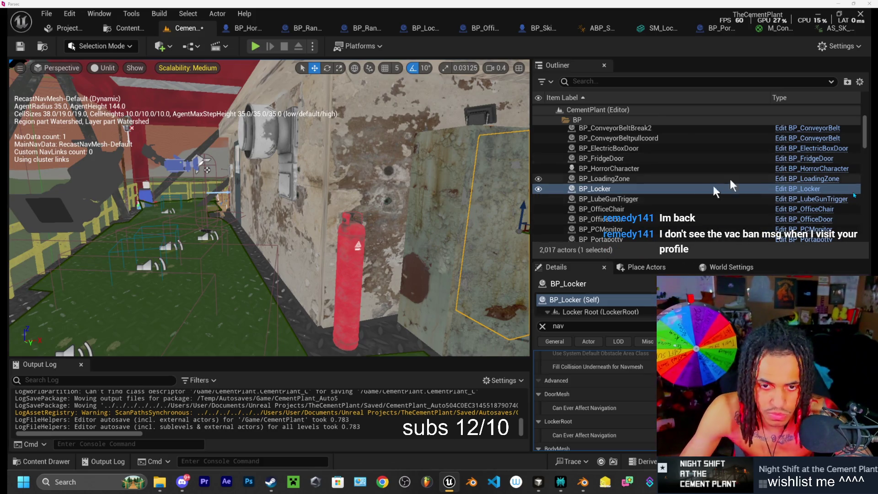
key(f)
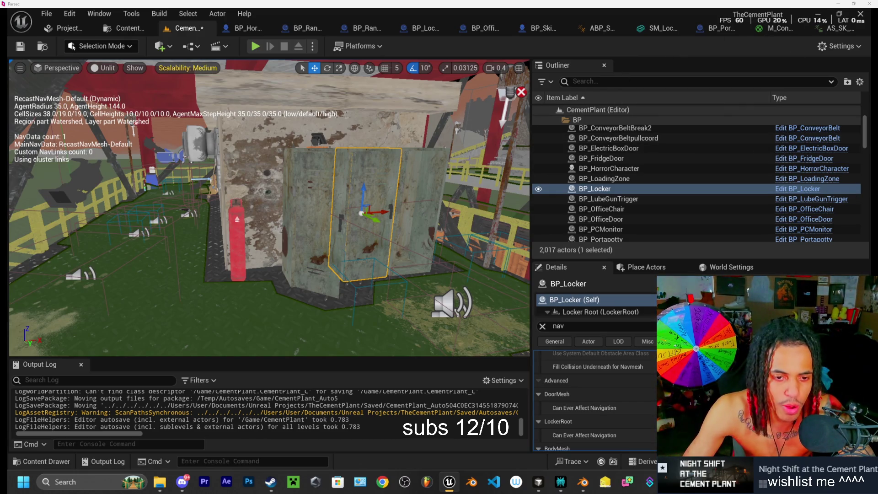
Step: Tilt the view down onto the locker and scroll the Outliner back to the top
mouse_move(320, 206)
mouse_down()
mouse_move(320, 183)
mouse_move(320, 224)
mouse_up()
scroll(575, 119, up, 3)
Step: Collapse the BP and CutScene folders and select R1_LockerSearchPoint in the Outliner
double_click(560, 130)
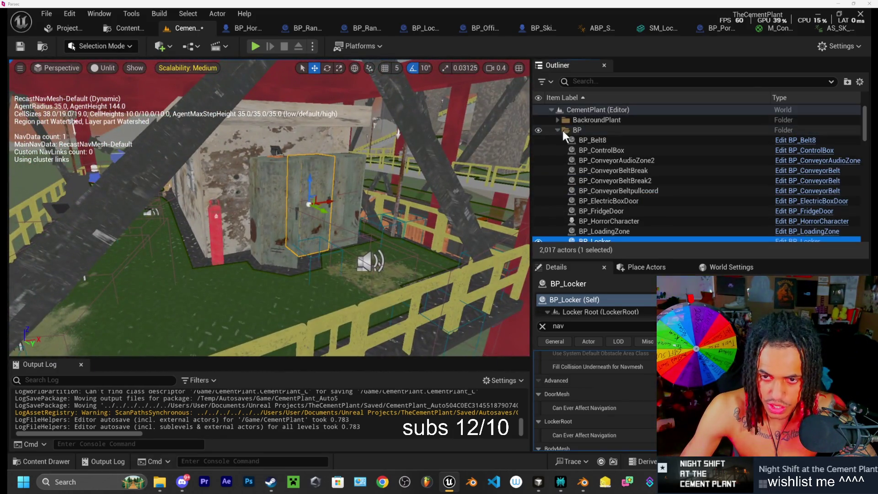
click(558, 139)
scroll(595, 173, down, 2)
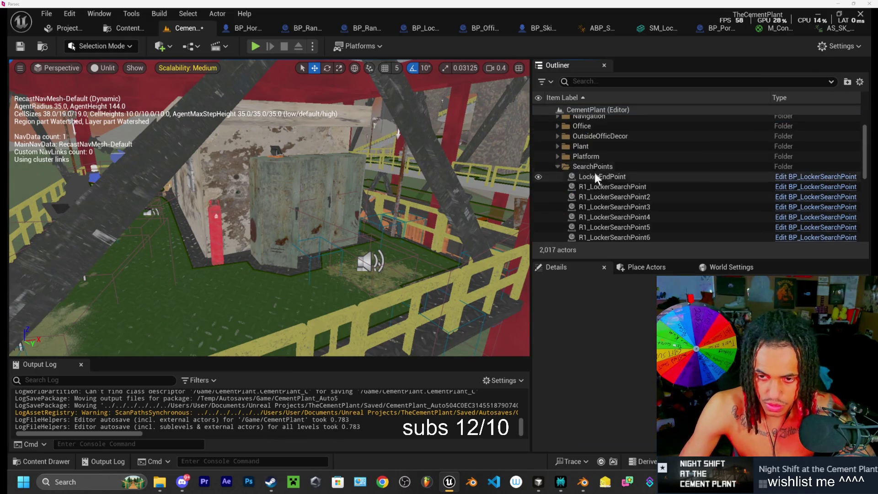
click(604, 186)
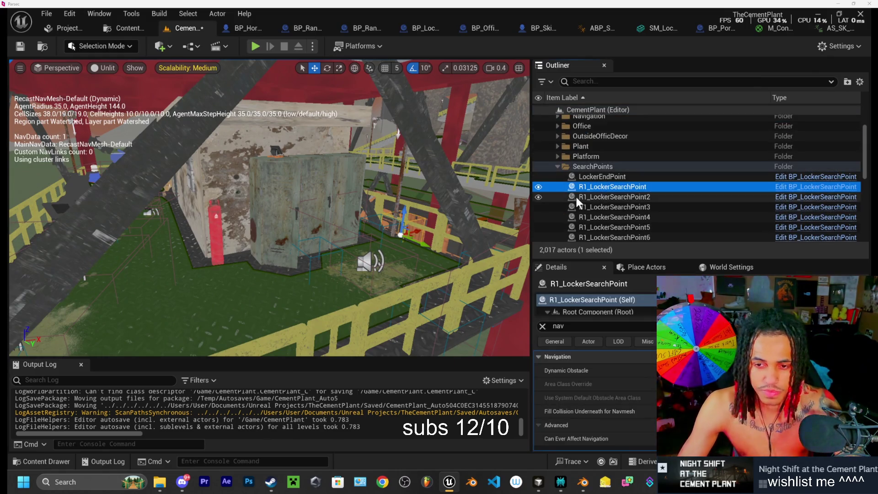
double_click(610, 196)
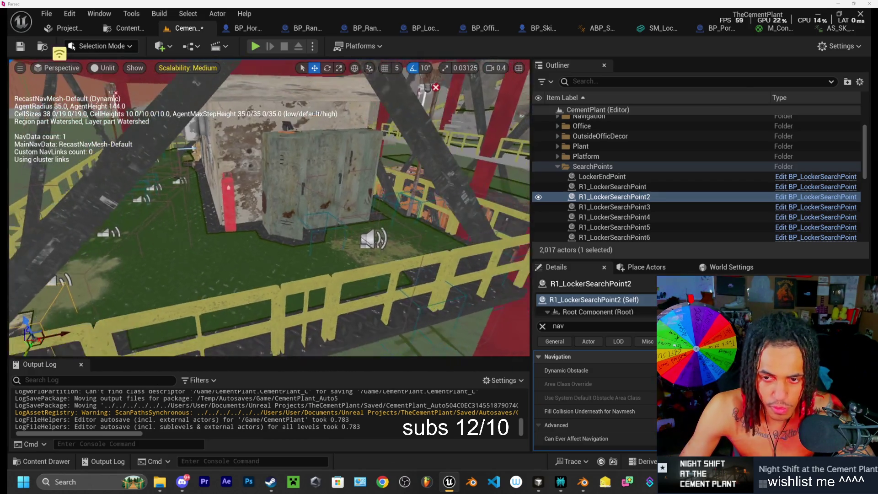
click(606, 187)
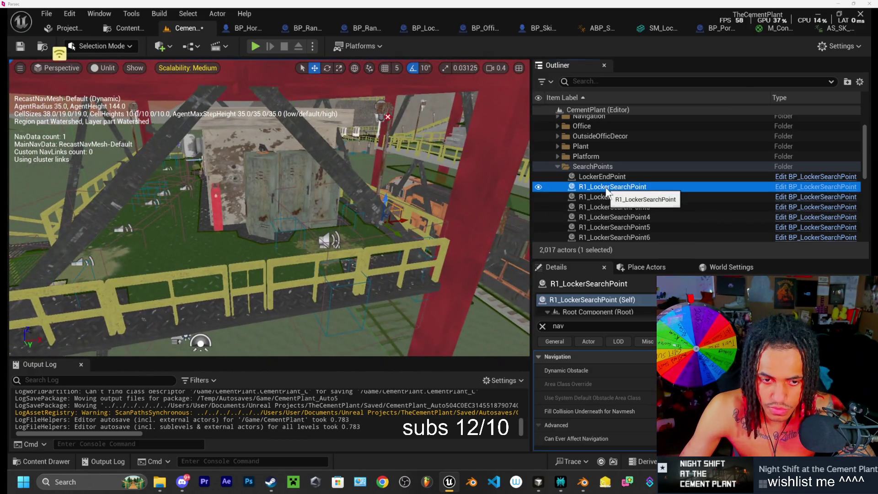
Step: Clear the 'nav' Details filter and review R1_LockerSearchPoint2, 3 and 4
click(548, 325)
click(544, 326)
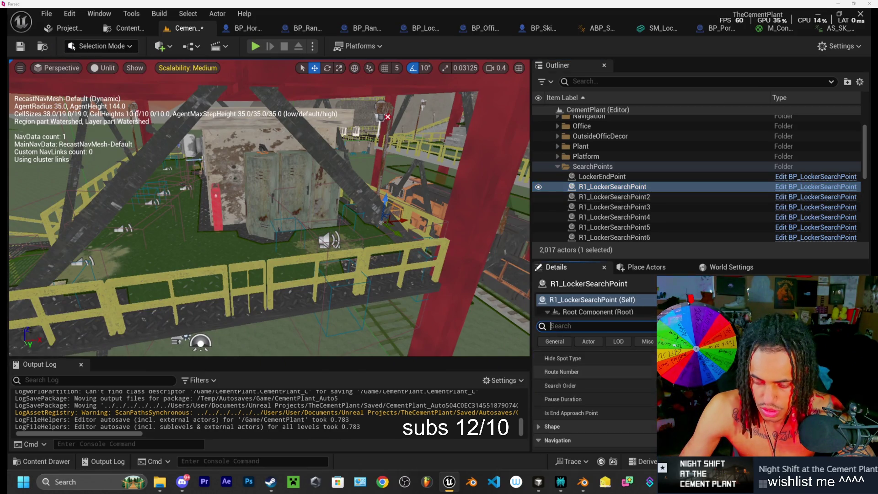
click(621, 200)
click(622, 206)
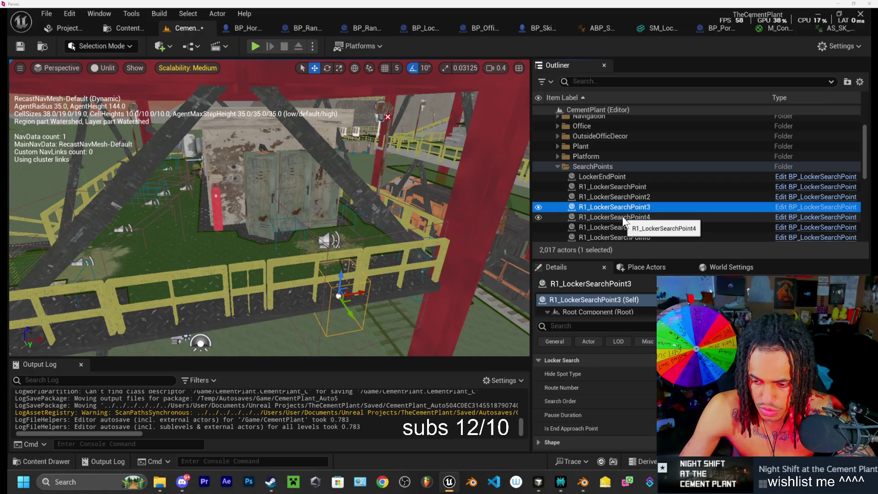
click(622, 216)
scroll(622, 216, down, 1)
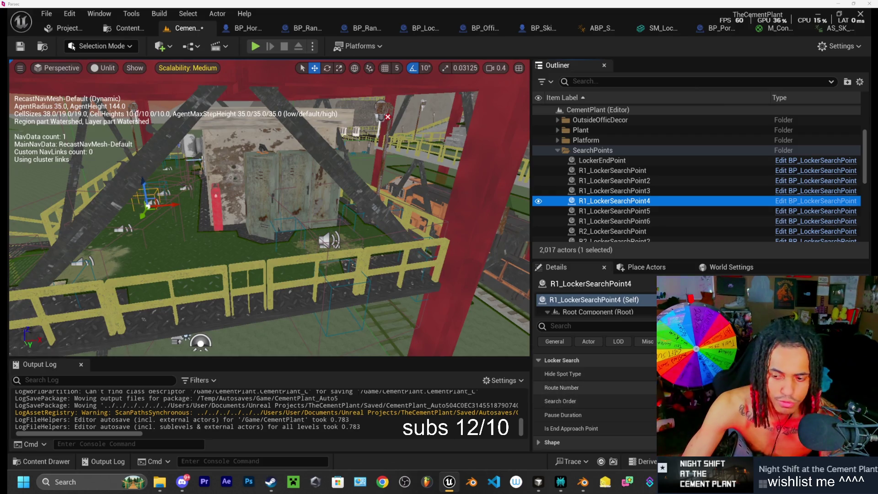
Step: Inspect R1_LockerSearchPoint5, R1_LockerSearchPoint6 and R2_LockerSearchPoint in the Outliner
click(625, 212)
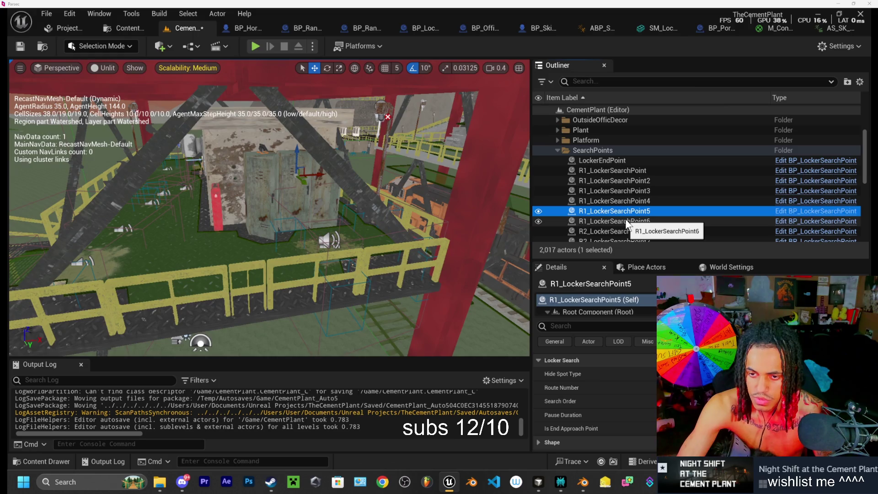
click(624, 220)
click(627, 230)
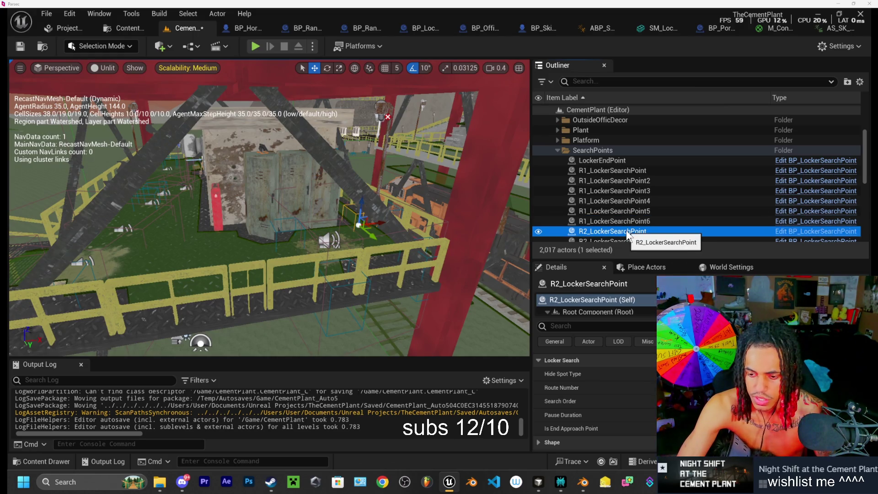
click(627, 222)
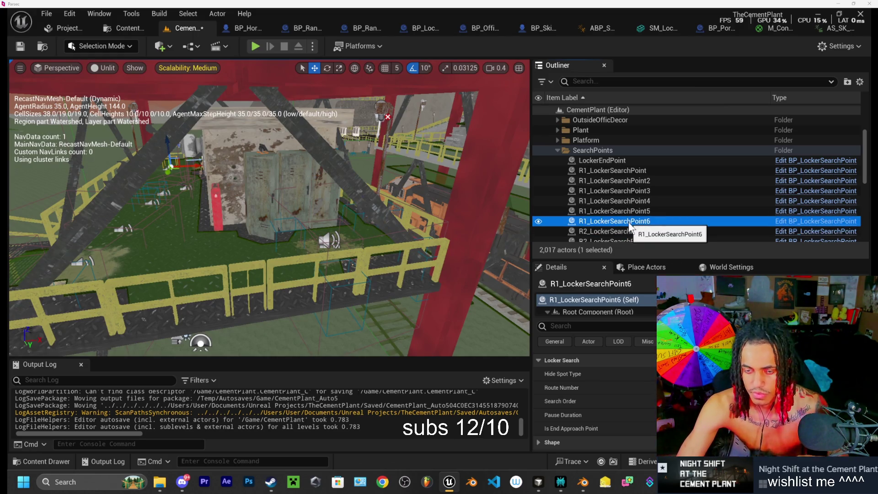
click(624, 211)
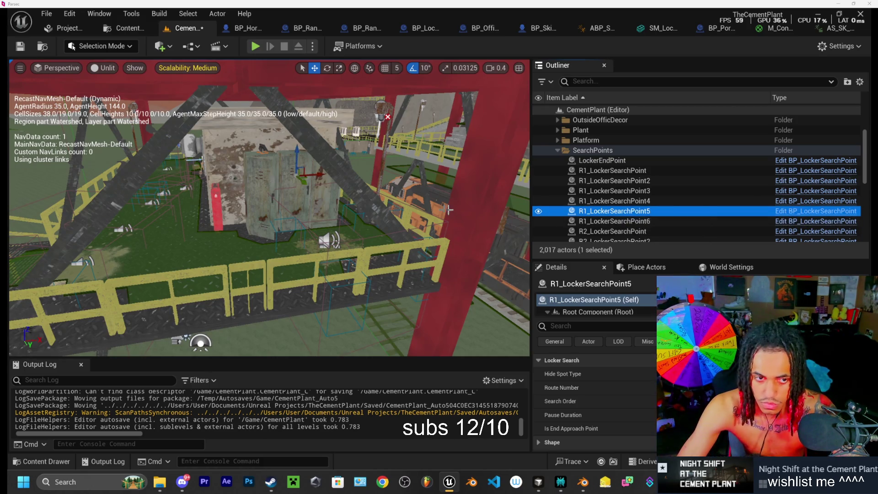
scroll(269, 208, up, 3)
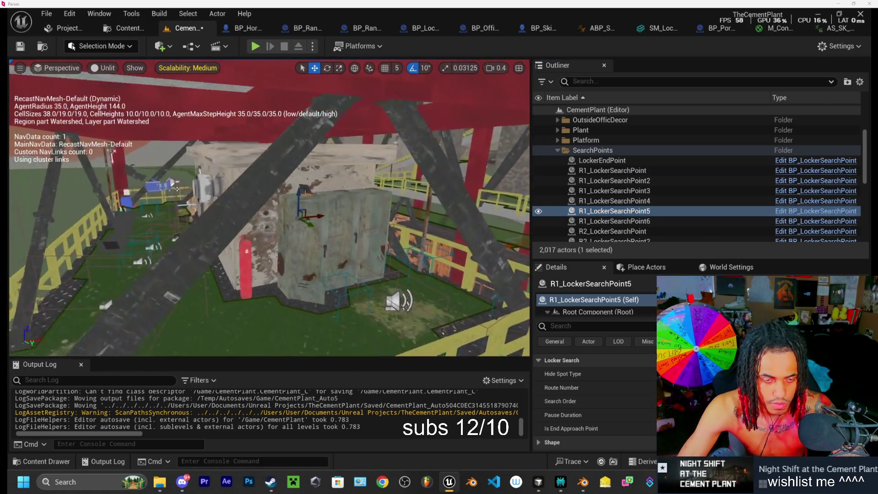
Step: Alt-drag a copy of the search point as R1_LockerSearchPoint7 beside the lockers, then frame R1_LockerSearchPoint6
drag(62, 153, 25, 144)
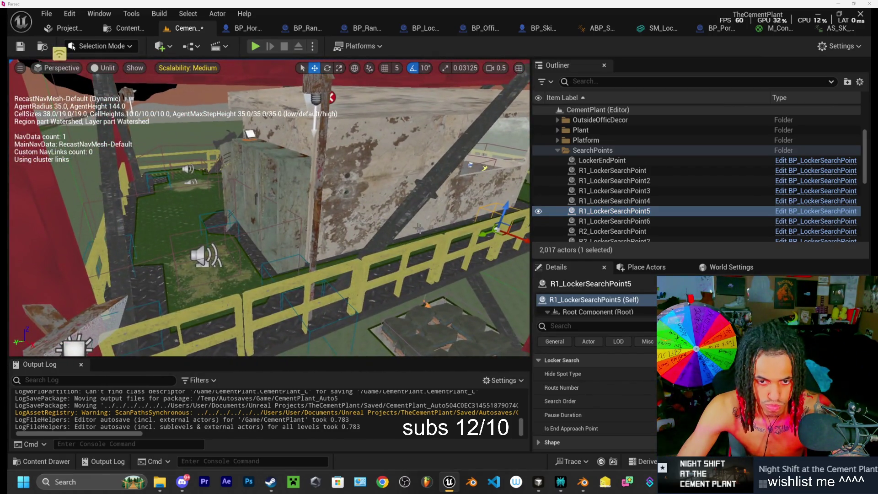
mouse_move(477, 236)
alt+mouse_down()
mouse_move(366, 263)
mouse_move(362, 274)
mouse_move(403, 269)
alt+mouse_up()
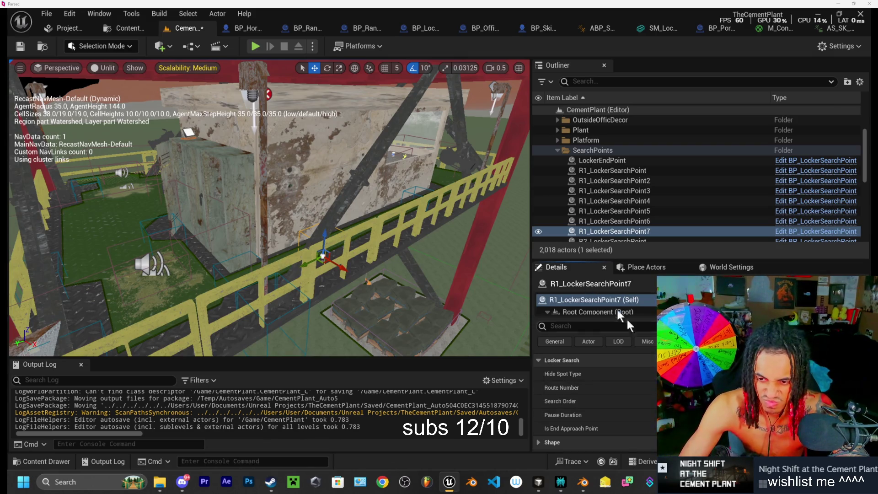
click(614, 221)
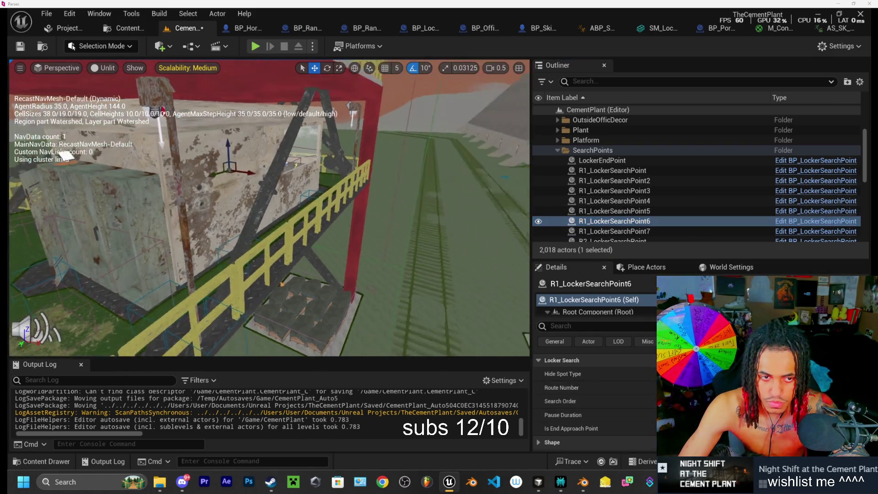
key(f)
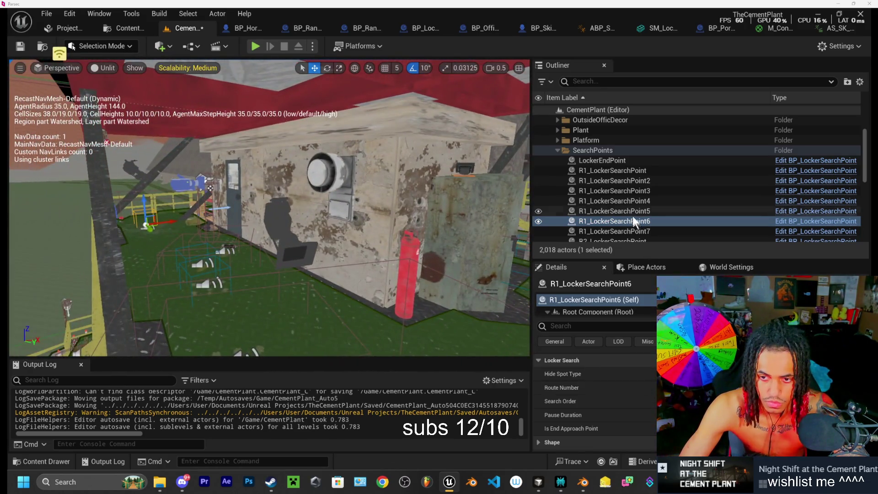
Step: Compare the Locker Search settings of R1_LockerSearchPoint5, 6 and 4
click(632, 215)
click(629, 224)
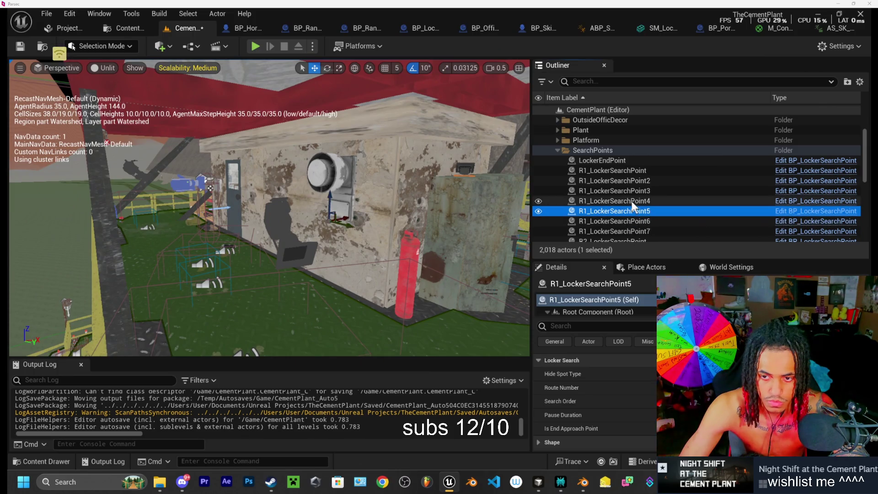
click(632, 202)
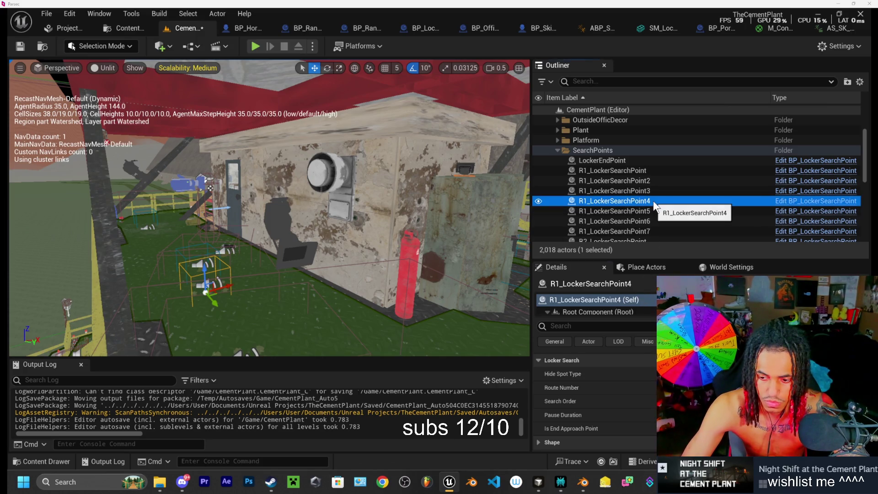
click(645, 220)
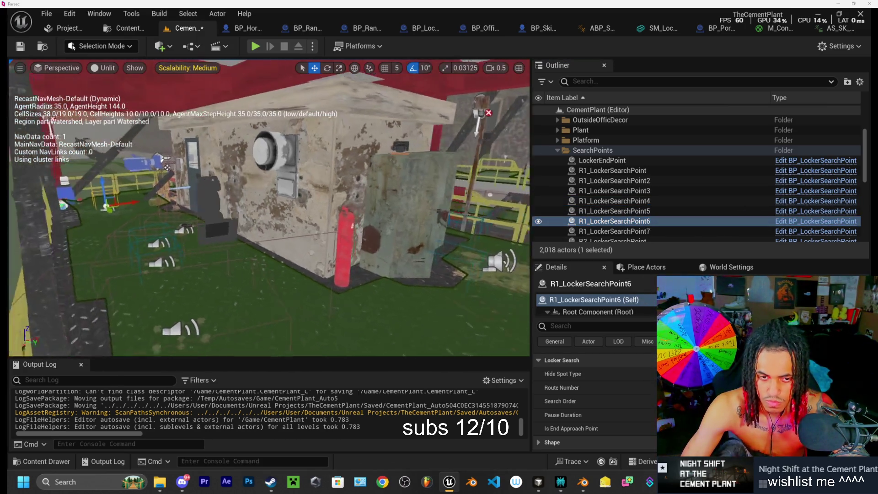
scroll(623, 188, down, 2)
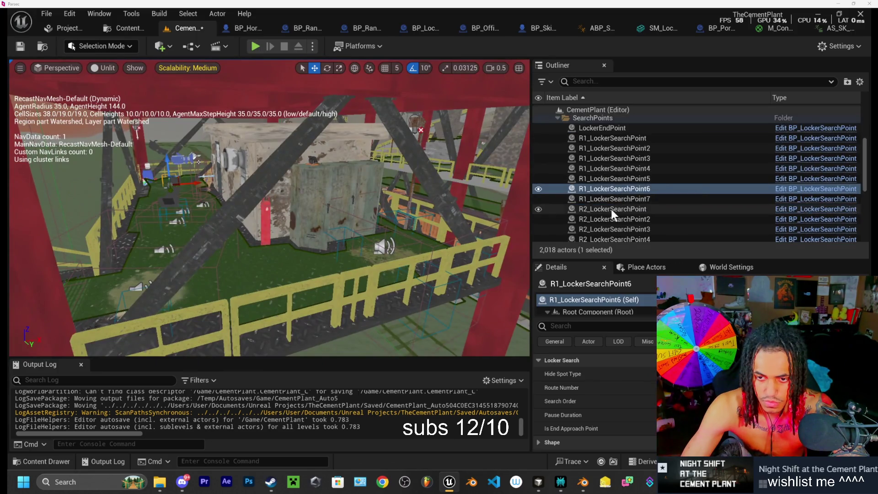
click(613, 209)
click(614, 220)
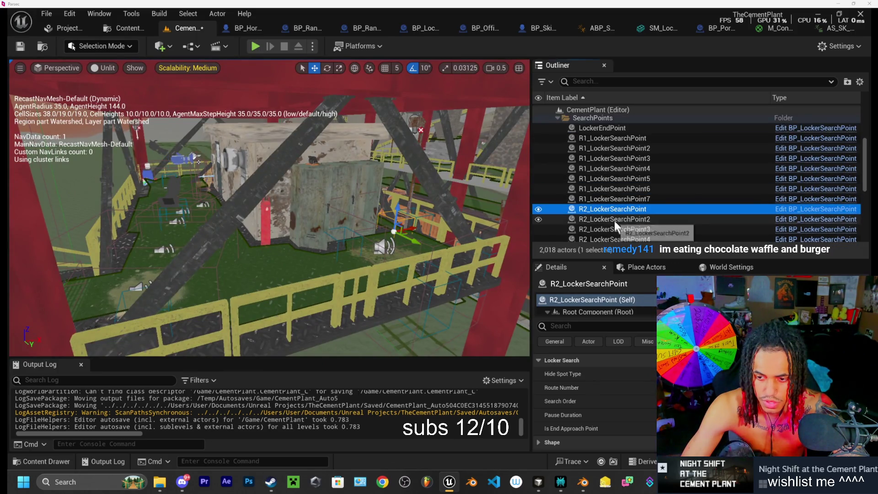
click(615, 229)
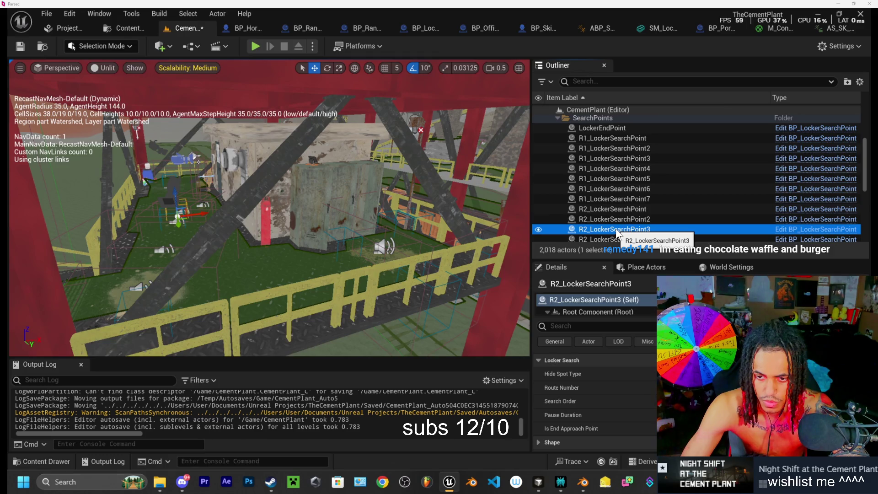
scroll(616, 228, down, 1)
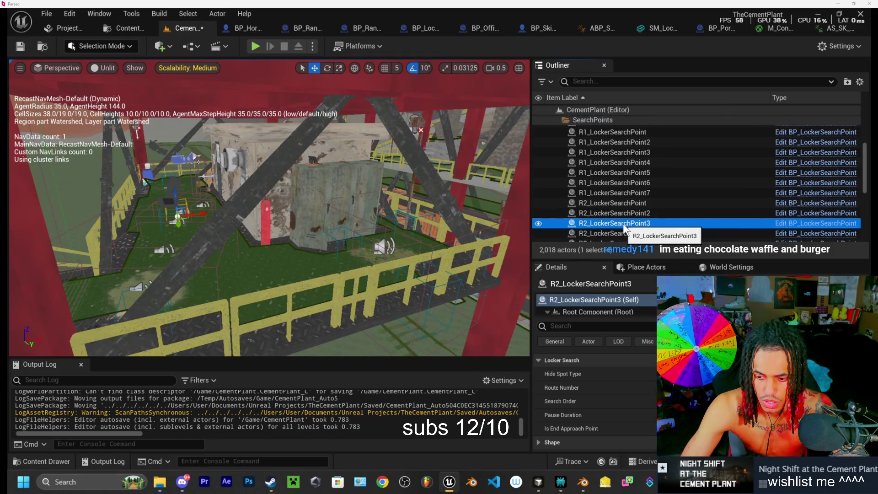
click(635, 233)
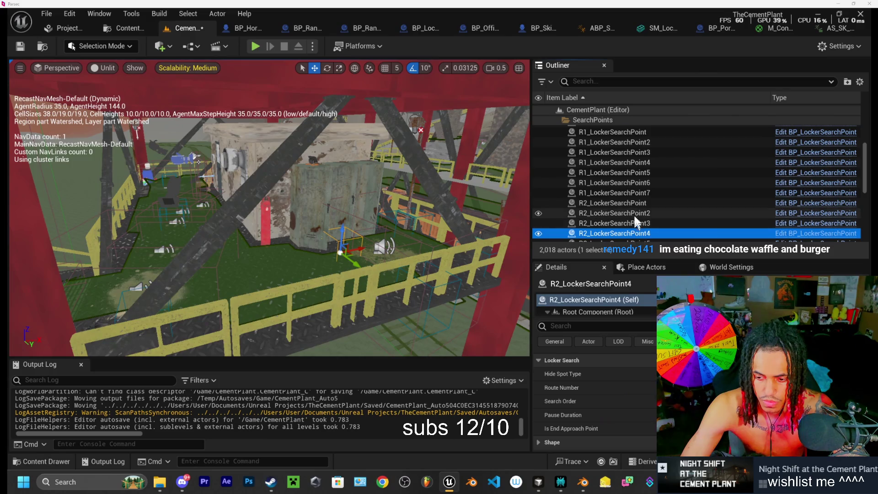
scroll(631, 224, down, 1)
click(628, 227)
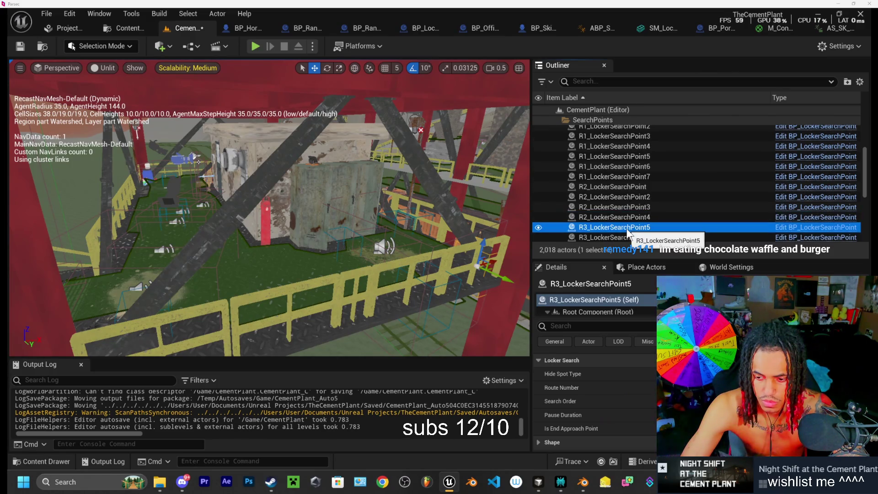
click(627, 218)
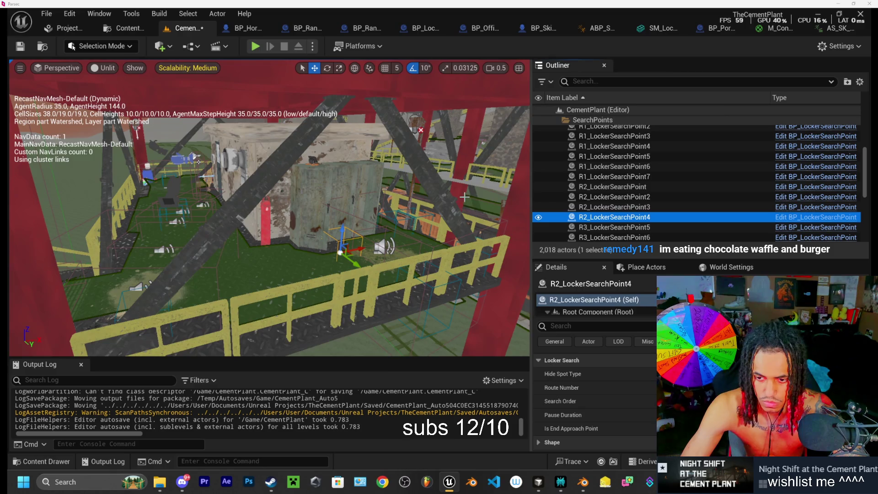
click(627, 207)
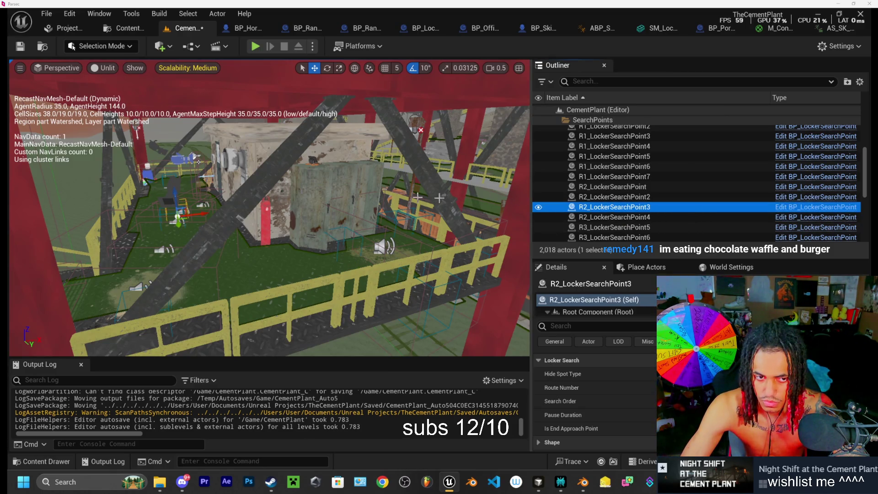
drag(320, 206, 270, 206)
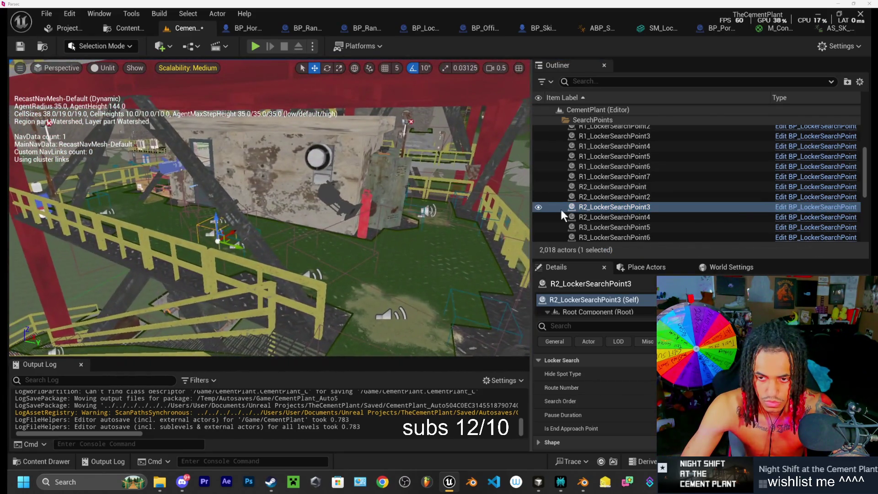
click(621, 207)
mouse_move(237, 248)
mouse_down()
mouse_move(442, 289)
mouse_move(389, 286)
mouse_move(72, 46)
mouse_up()
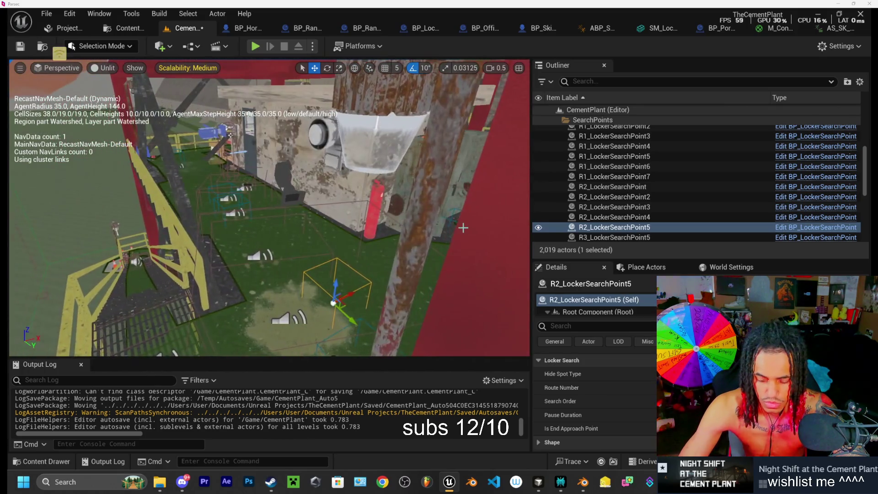
key(Delete)
click(616, 187)
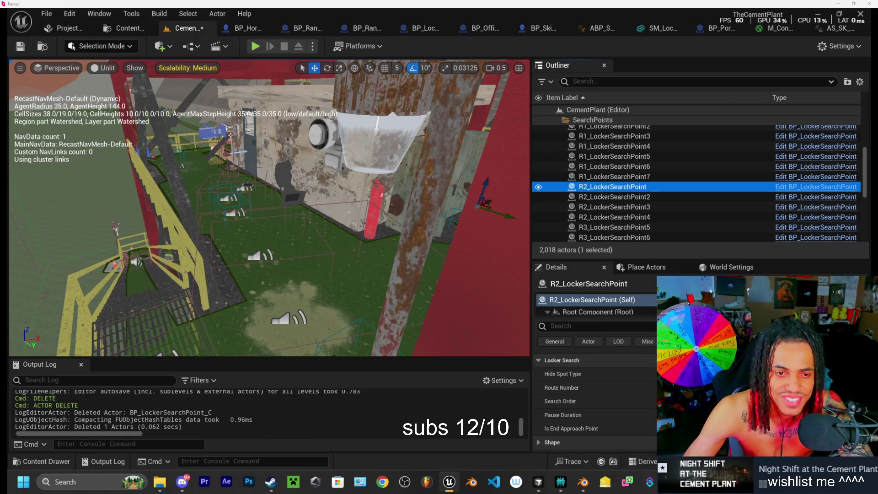
drag(66, 43, 71, 47)
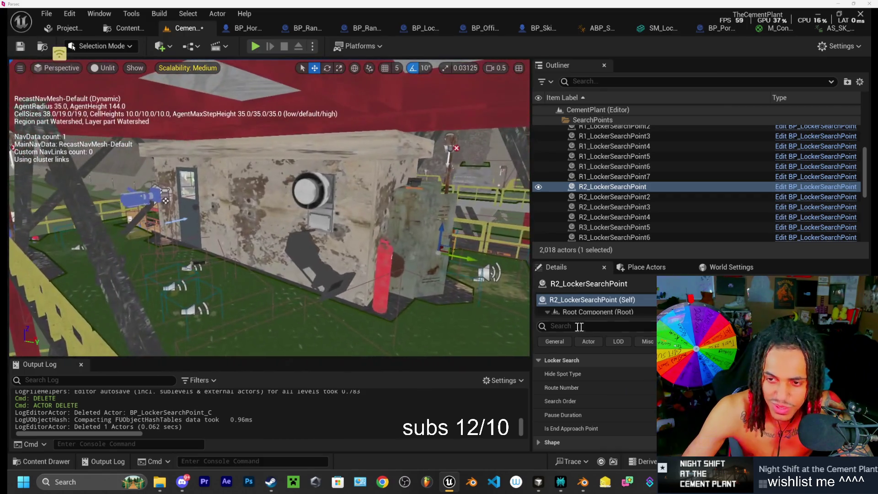
click(624, 177)
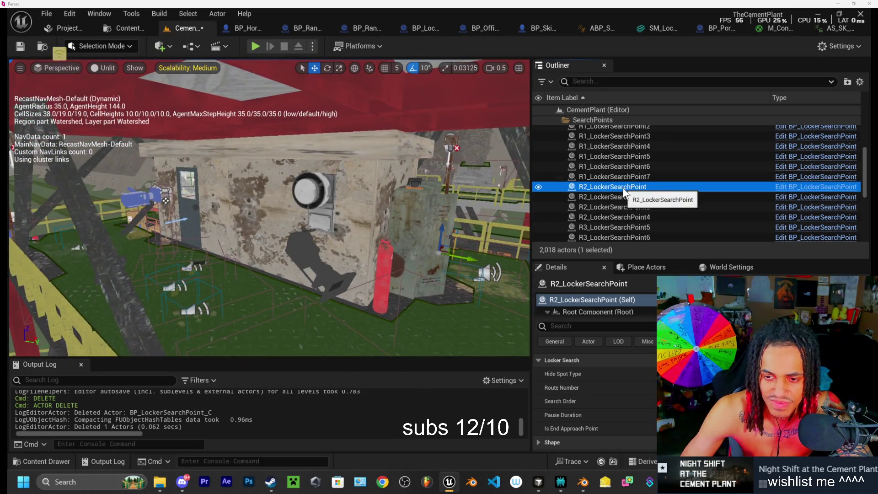
click(620, 187)
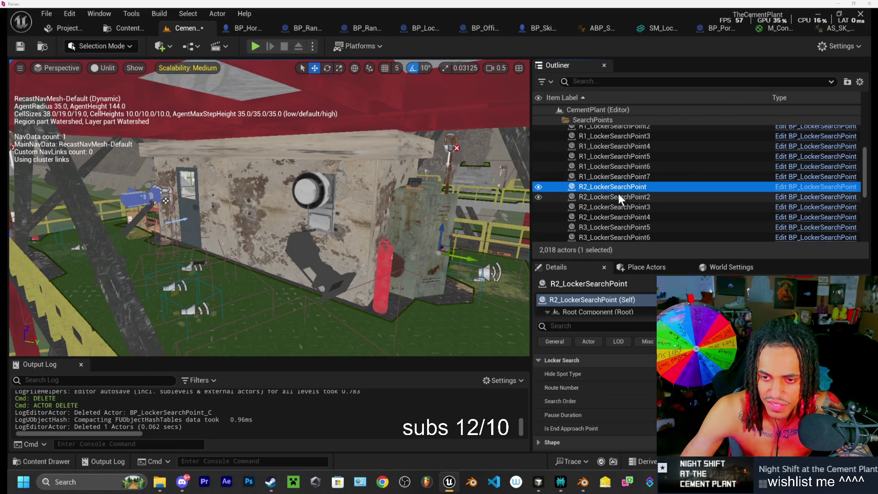
click(617, 196)
click(625, 186)
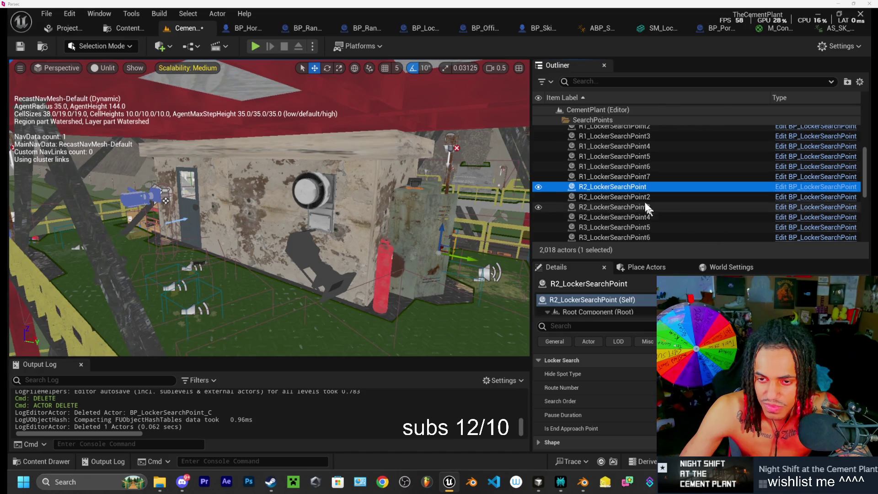
click(611, 197)
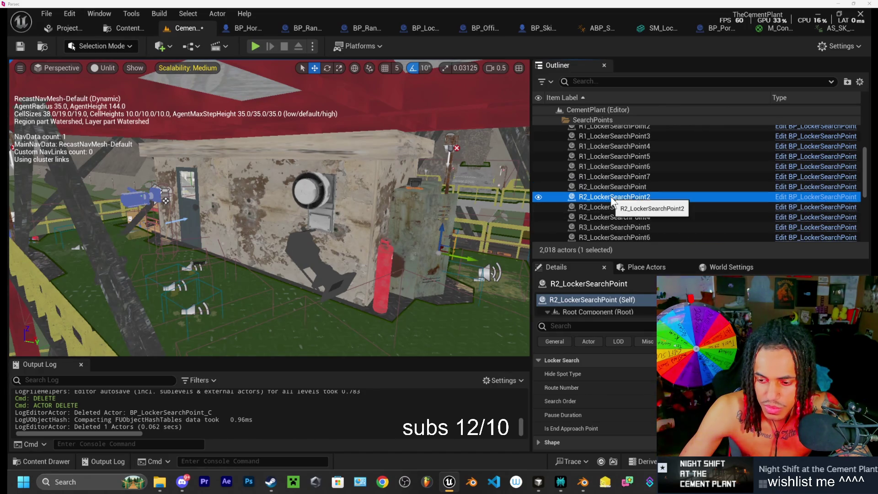
click(608, 207)
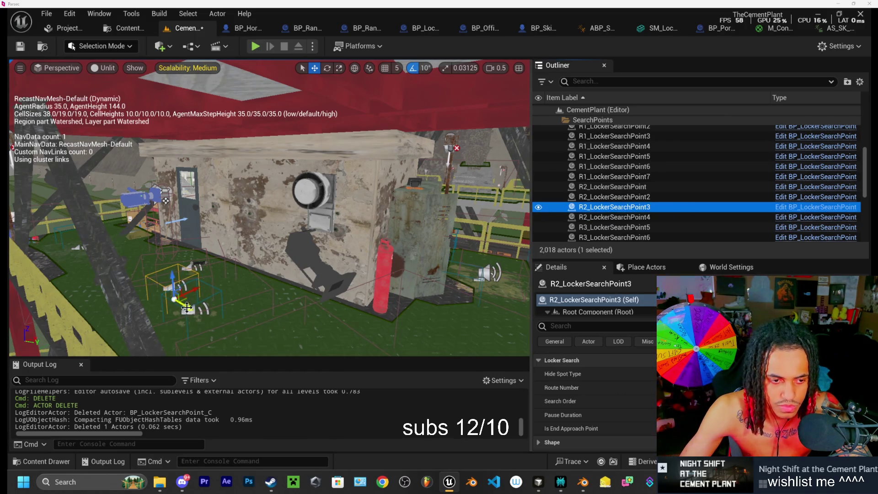
key(ctrl+d)
drag(187, 307, 302, 328)
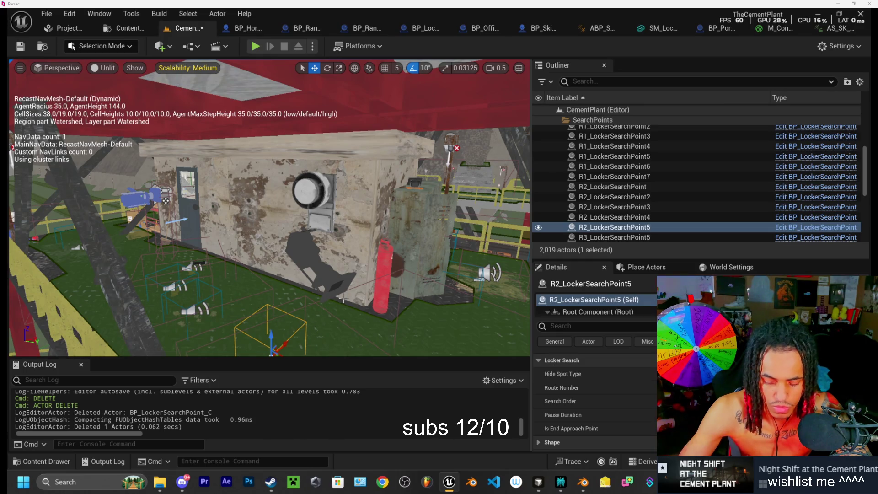
key(Delete)
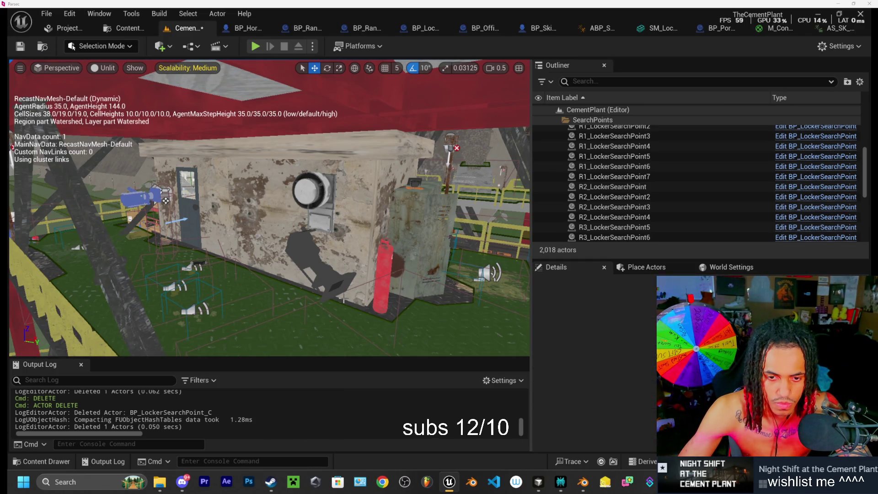
Step: Back the view away from the building and compare R3_LockerSearchPoint5, R3_LockerSearchPoint6 and R2_LockerSearchPoint4
key(s)
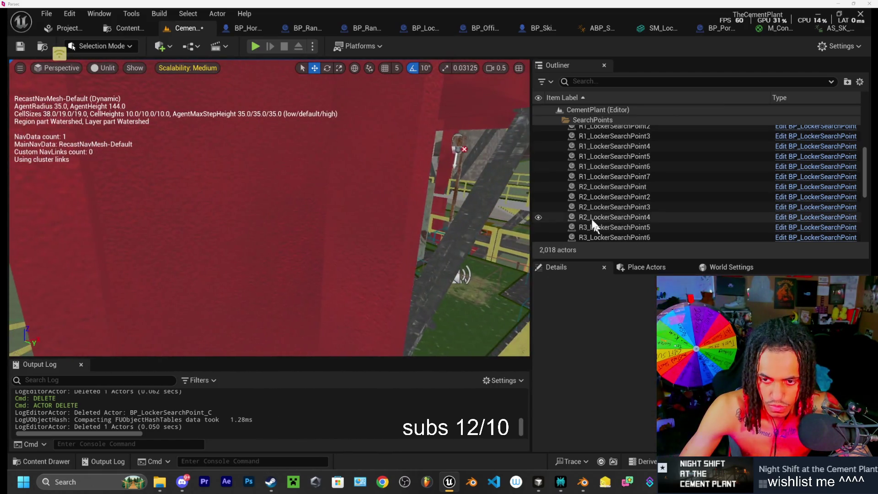
scroll(613, 198, down, 1)
key(s)
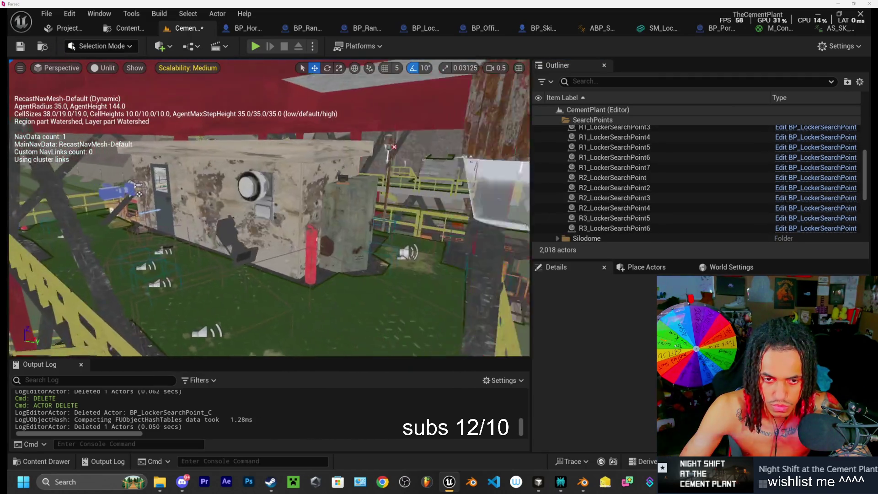
click(610, 229)
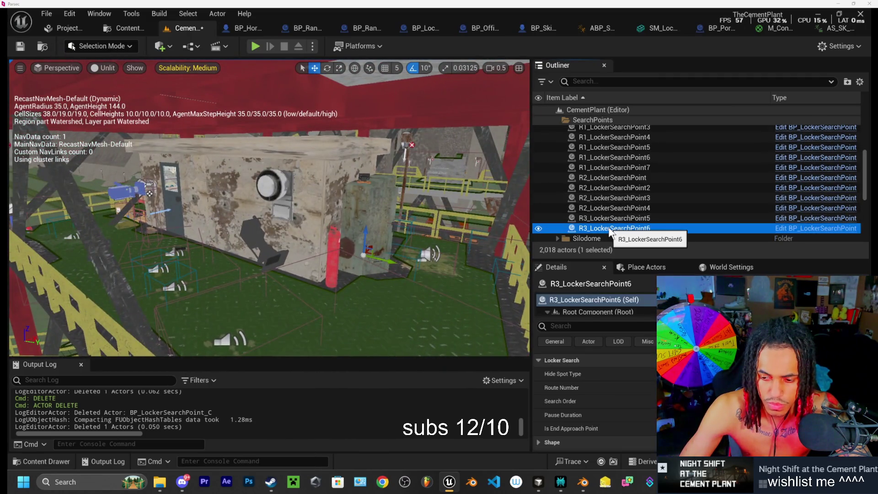
click(613, 219)
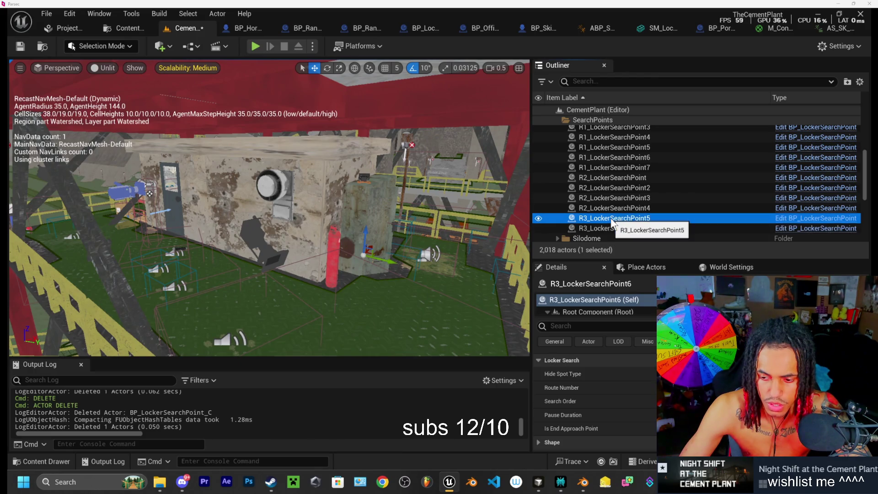
click(615, 208)
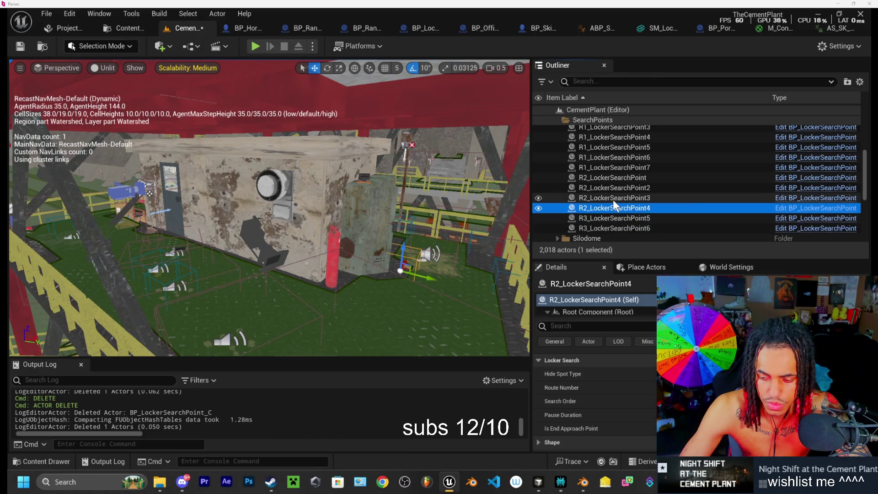
click(617, 227)
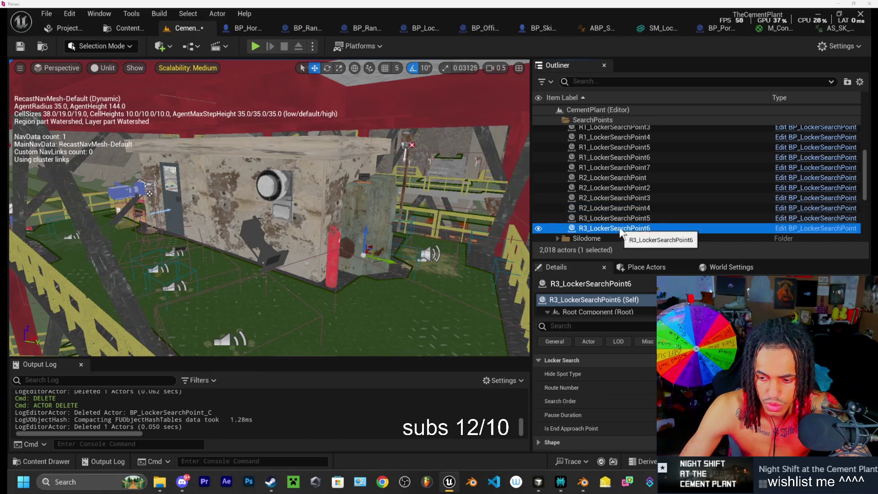
click(618, 222)
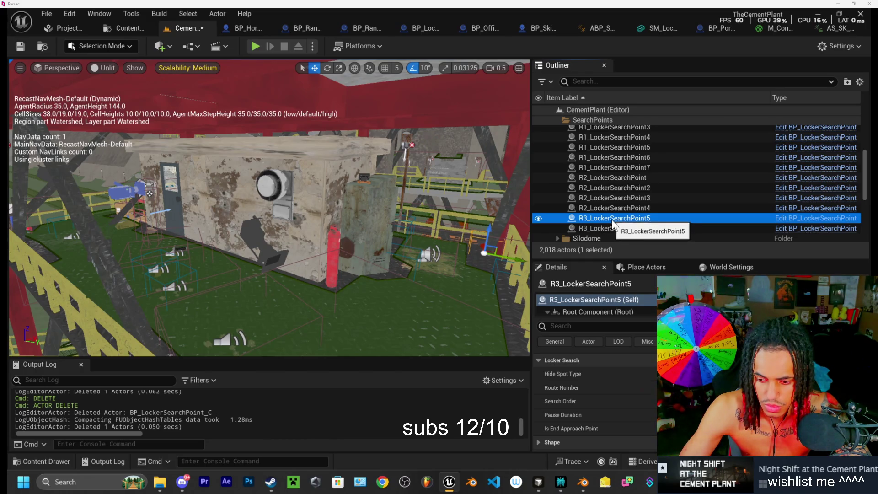
click(614, 227)
click(613, 218)
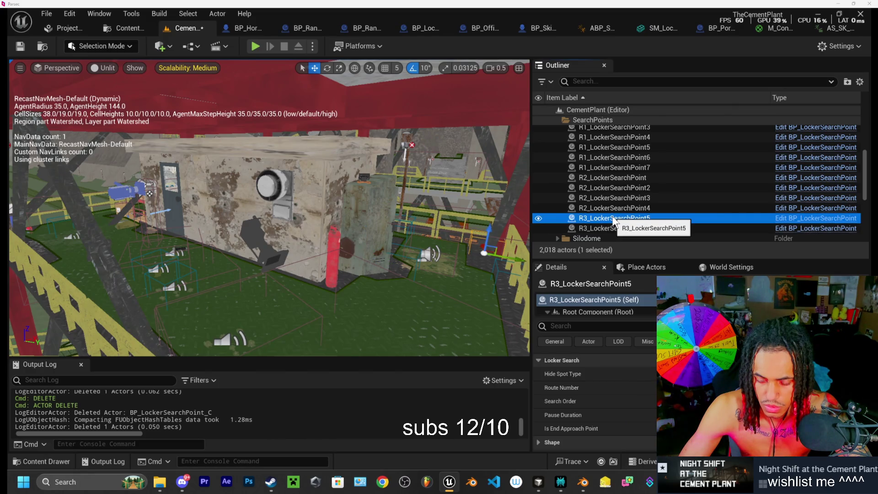
click(609, 228)
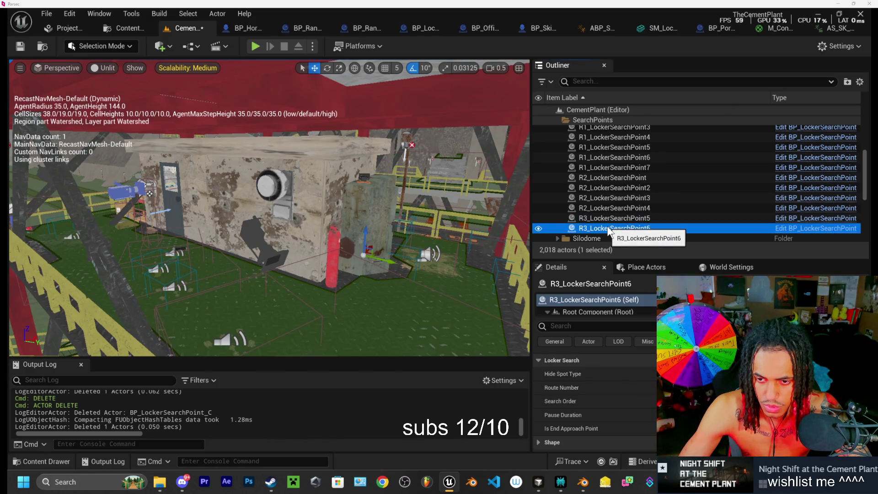
Step: Move R3_LockerSearchPoint5 to a new spot by the yellow railing, then switch to the chat dashboard
drag(411, 206, 357, 206)
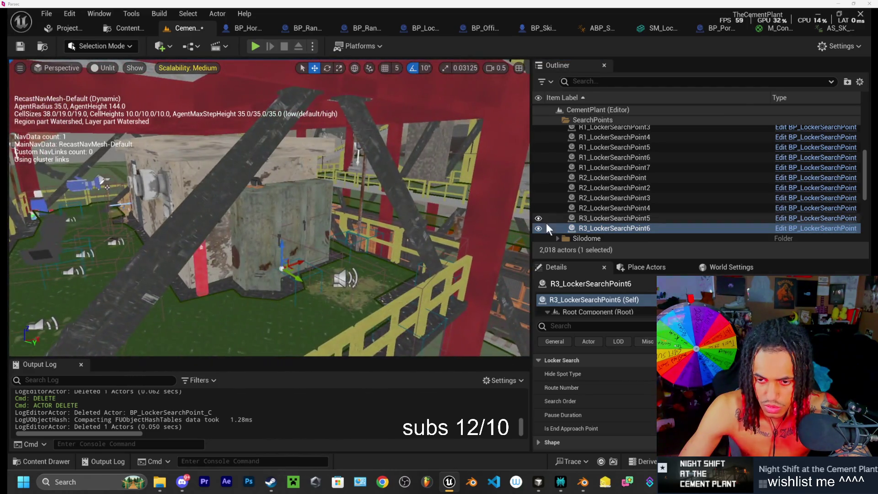
double_click(615, 218)
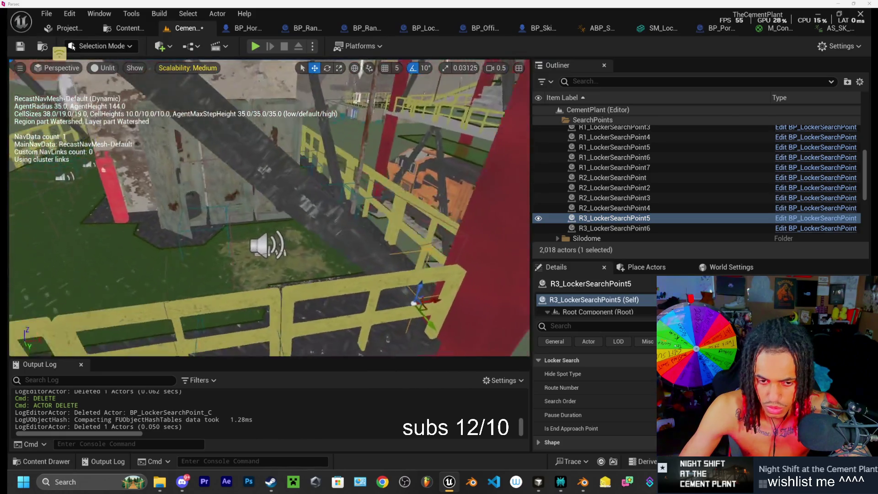
drag(336, 320, 352, 335)
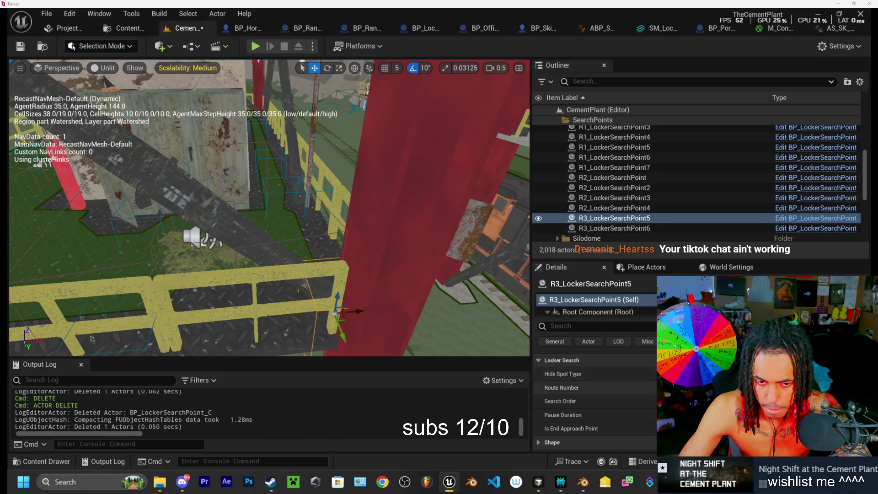
drag(343, 336, 342, 332)
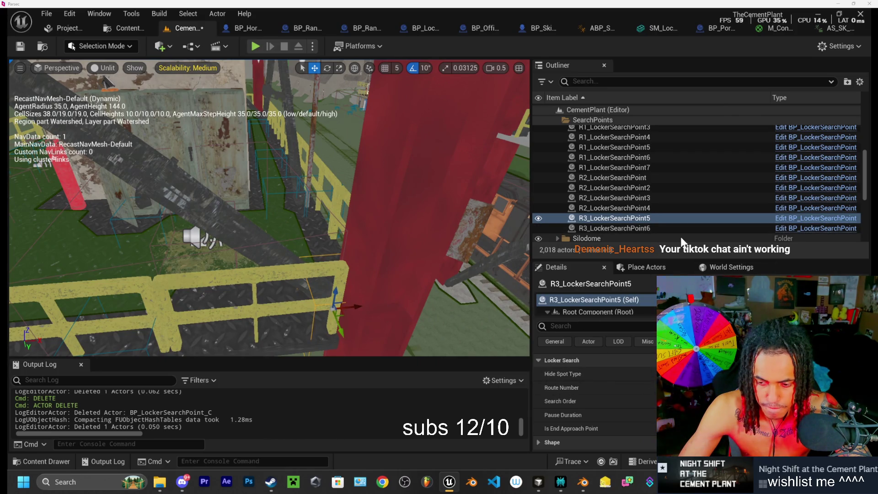
drag(333, 298, 311, 324)
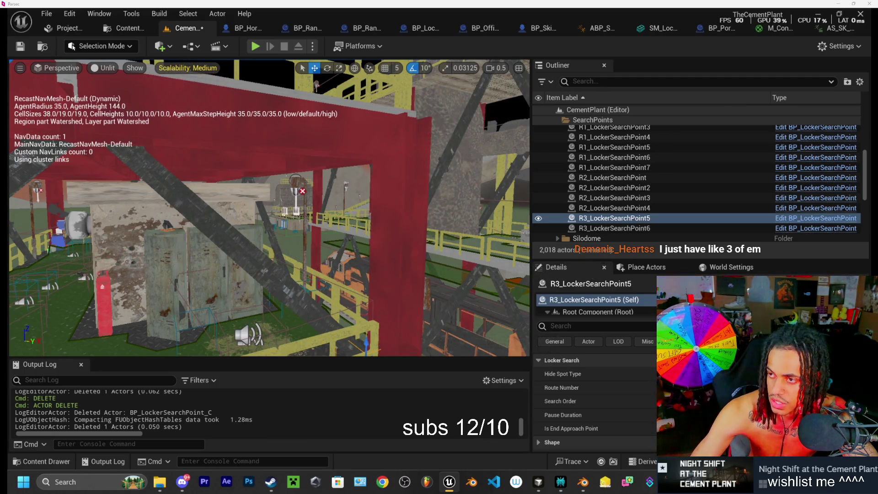
key(alt+Tab)
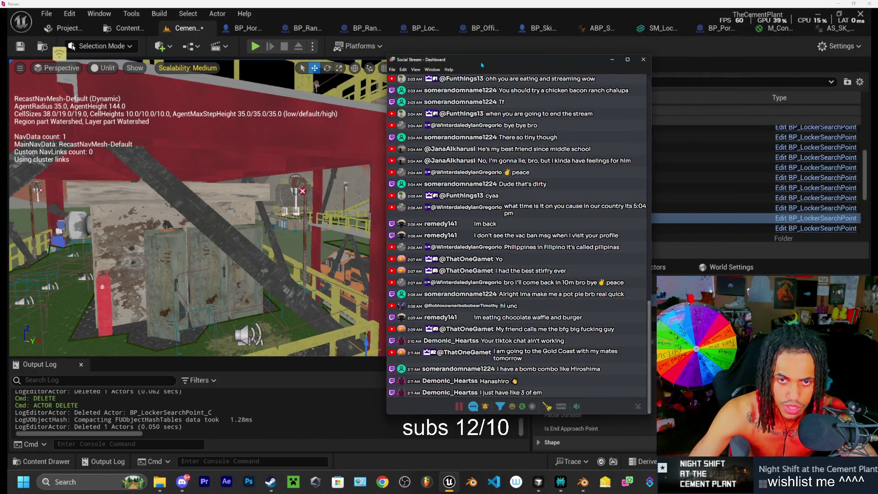
Step: Move the chat dashboard aside and stop the failing TikTok connection retries in Social Stream Ninja
drag(496, 63, 756, 66)
key(alt+Tab)
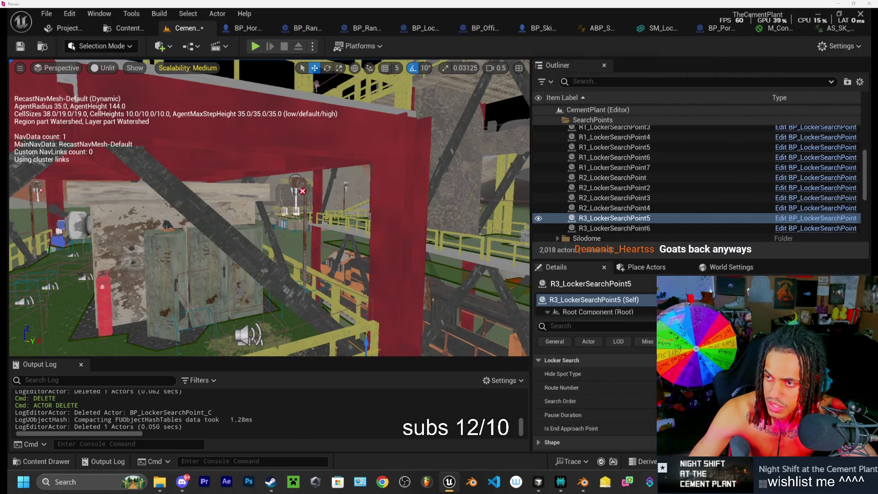
mouse_move(404, 481)
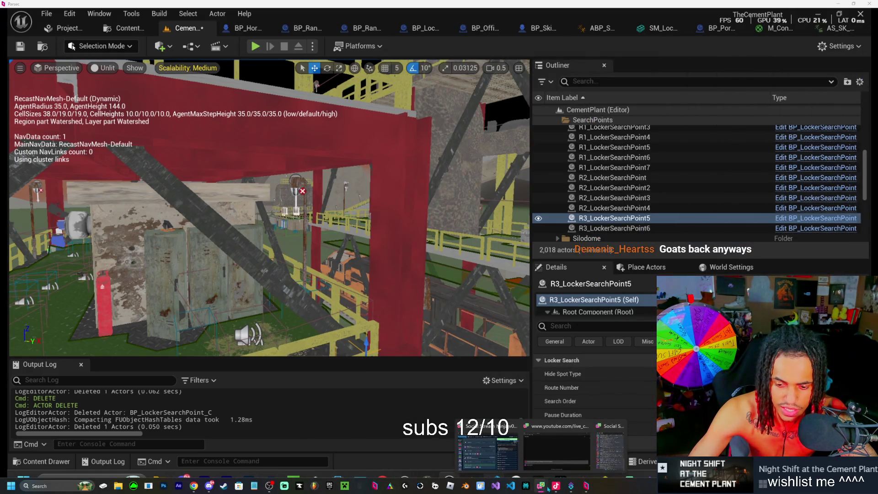
mouse_move(557, 488)
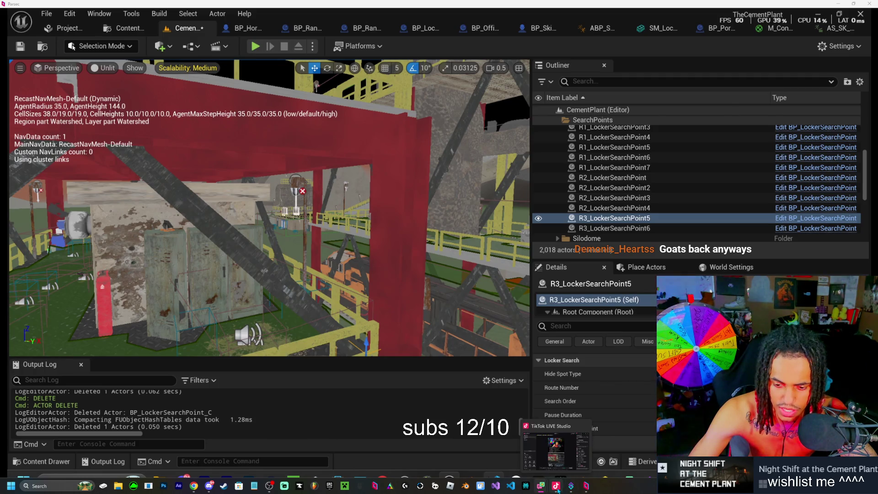
click(586, 485)
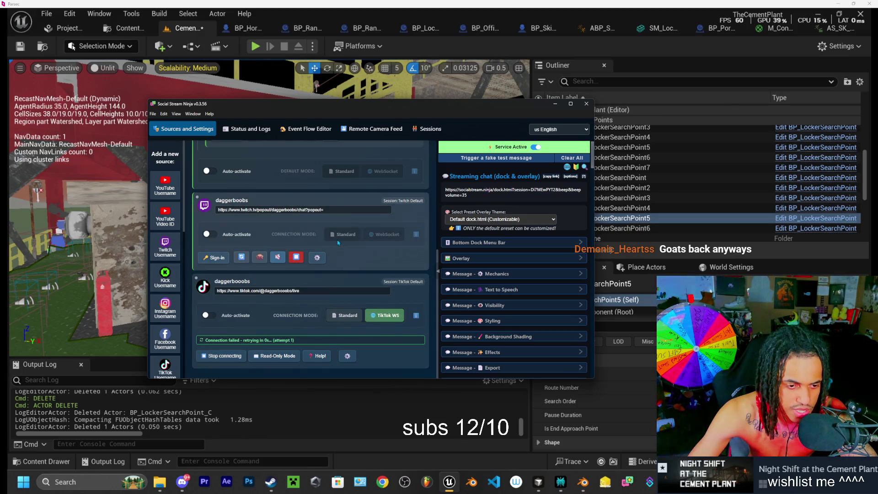
click(222, 360)
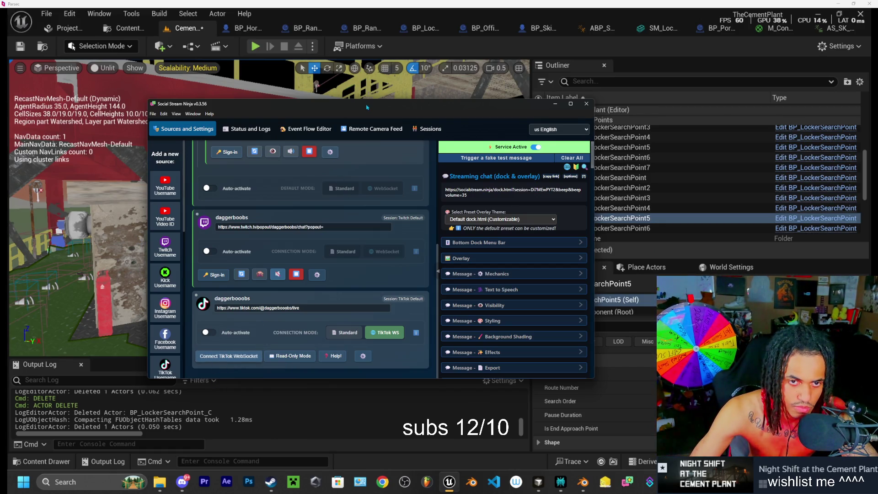
Step: Move the Social Stream windows out of the way and hide the Social Stream Ninja window
drag(366, 110, 380, 107)
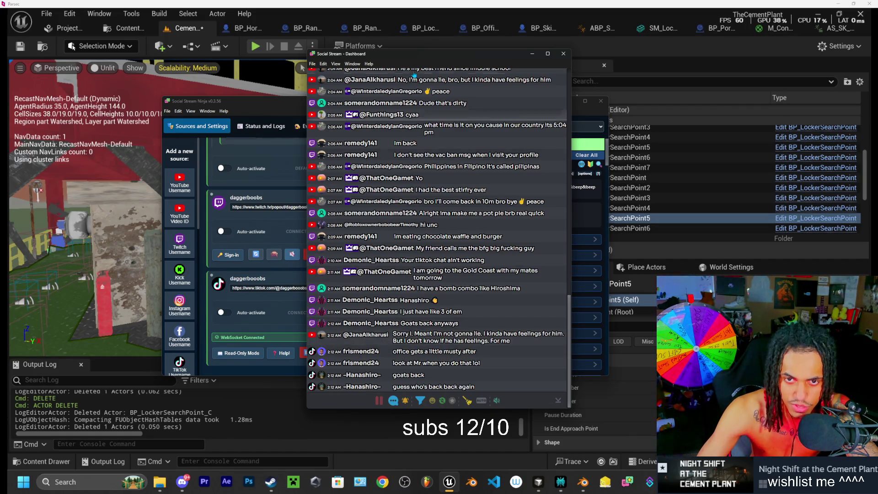
drag(415, 51, 877, 51)
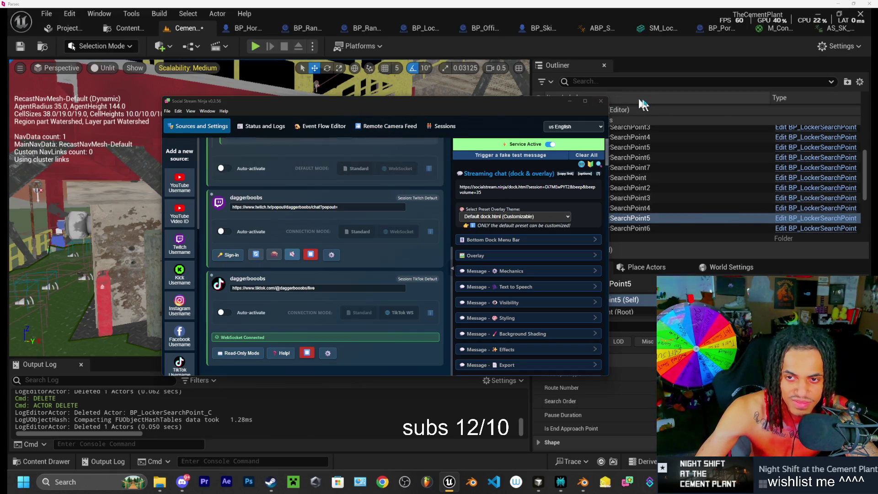
click(613, 110)
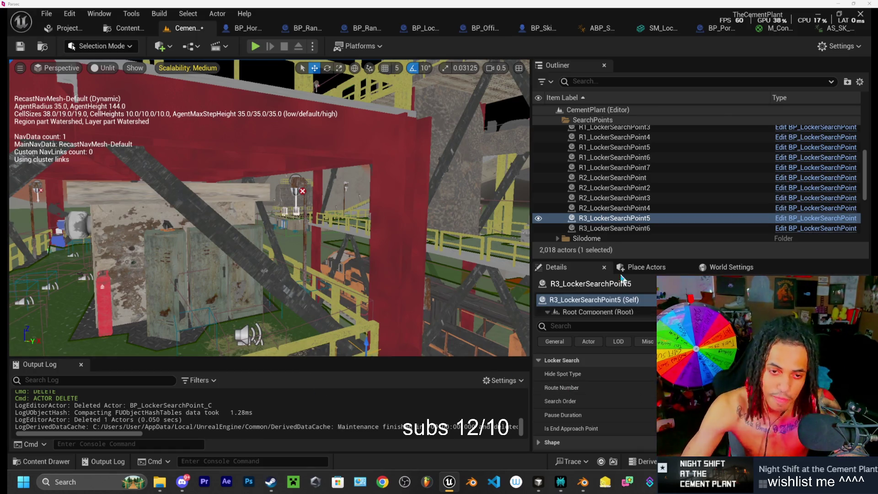
drag(496, 298, 430, 265)
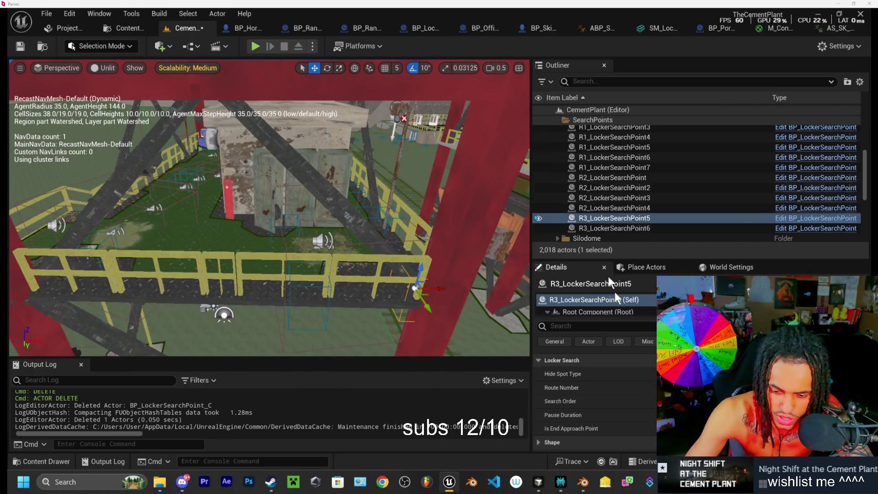
mouse_move(584, 488)
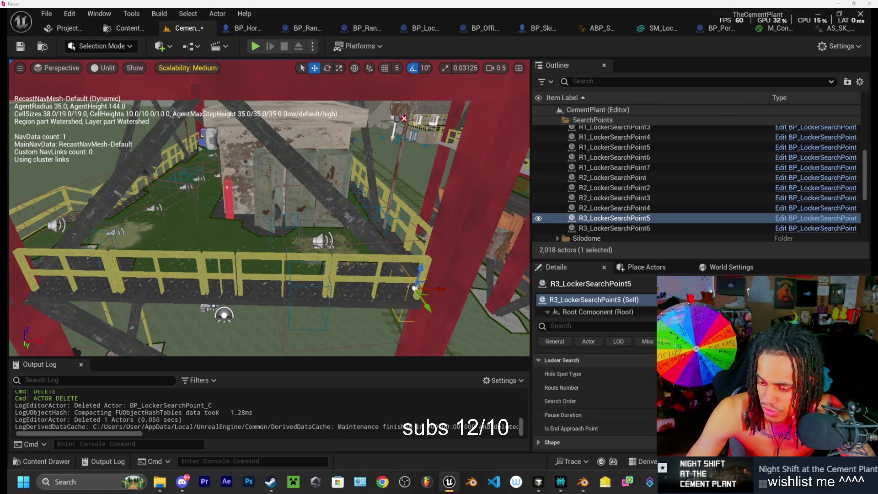
Step: Save the CementPlant level with Save Selected and move the view over the locker platform
key(ctrl+shift+s)
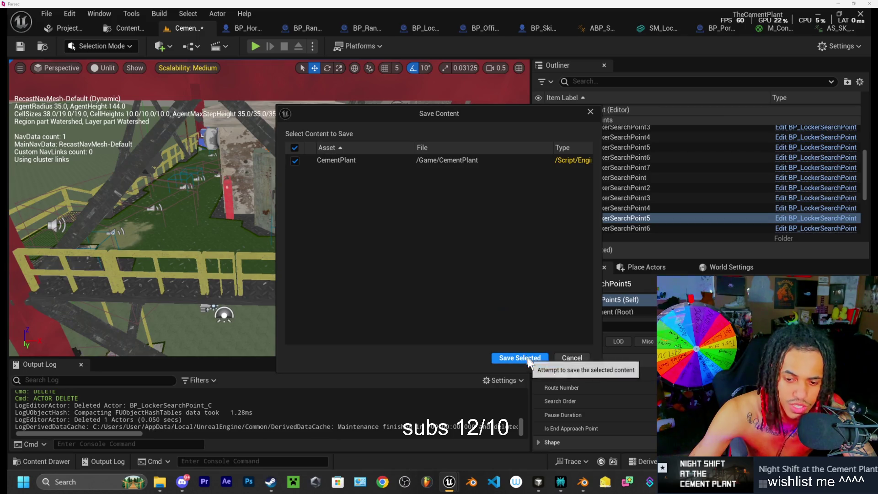
click(528, 360)
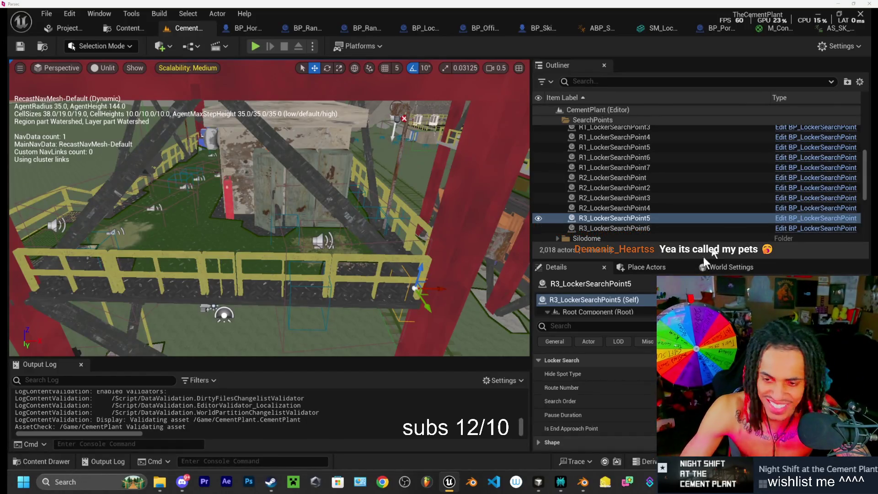
mouse_move(468, 289)
mouse_down()
mouse_move(456, 263)
mouse_move(436, 253)
mouse_up()
Step: Play the level, walk through the control room to the clinker panel, and start car loading 1/9
key(alt+p)
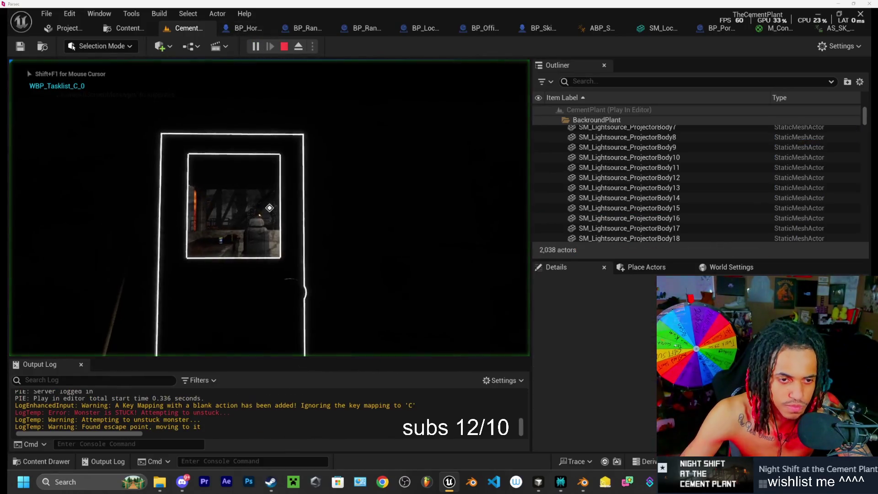
key(w)
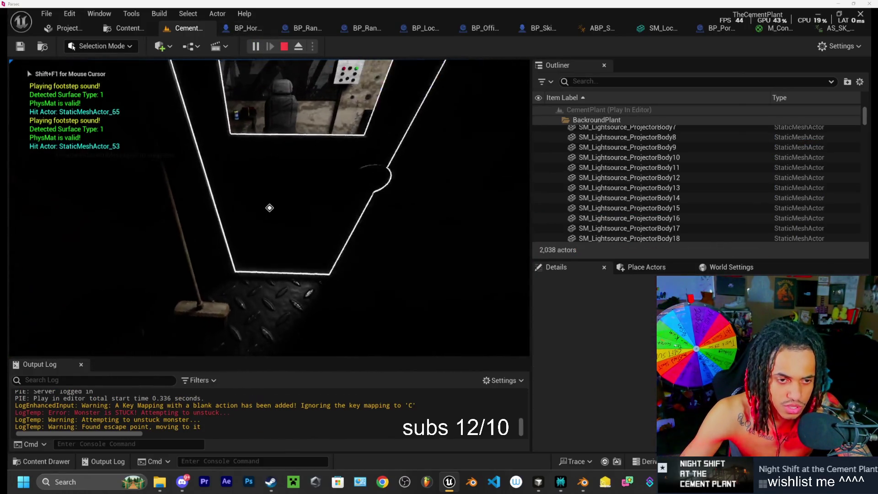
key(w)
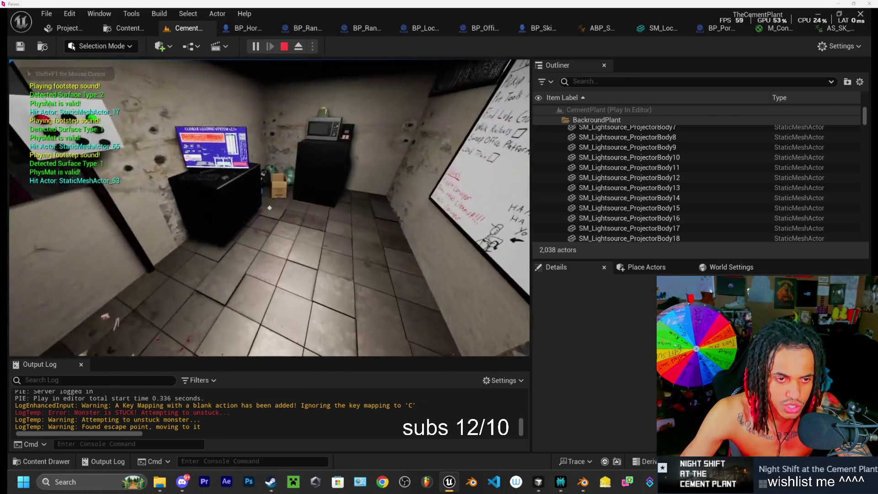
key(w)
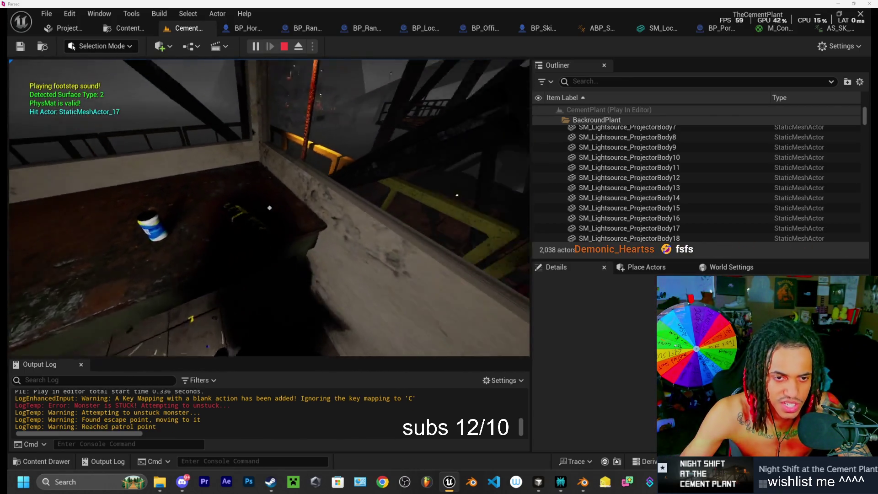
key(w)
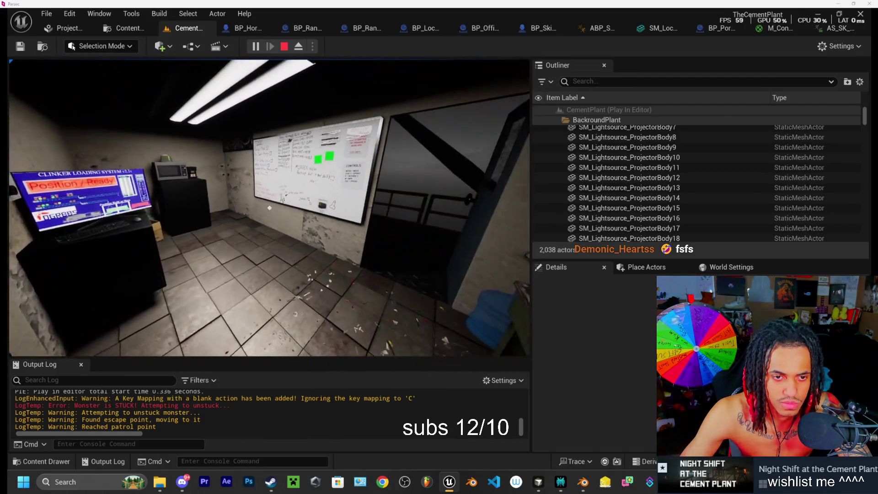
key(w)
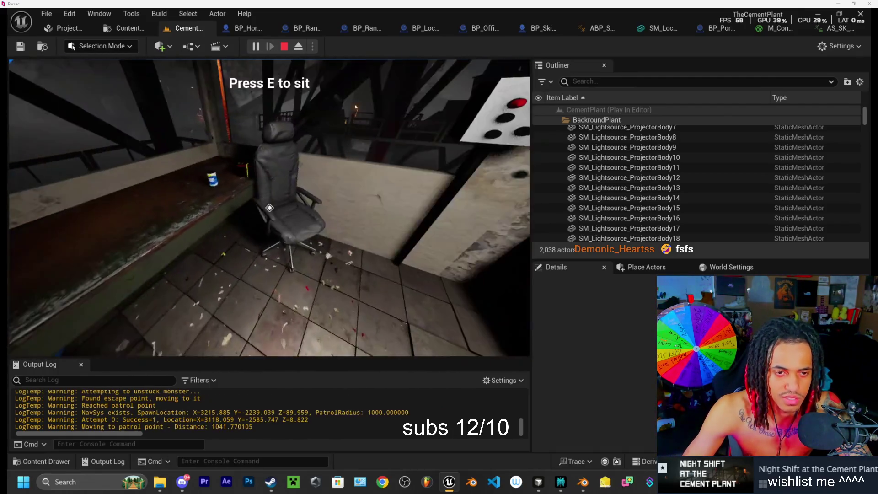
key(w)
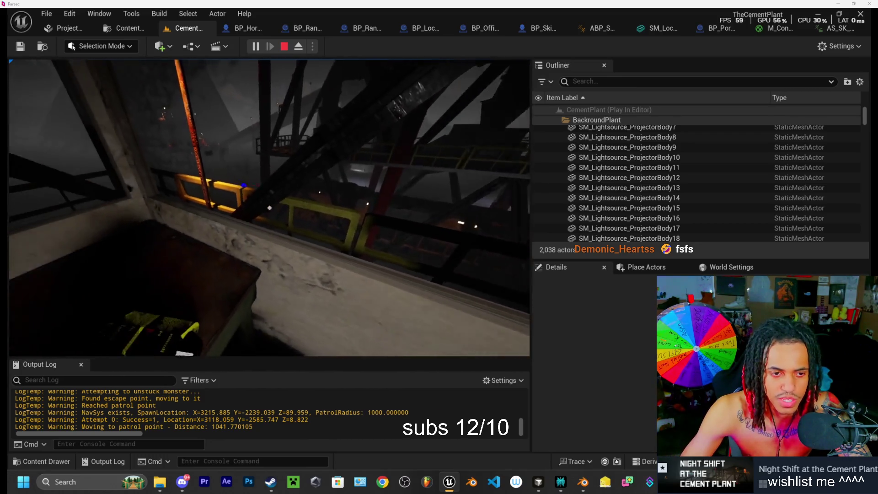
key(w)
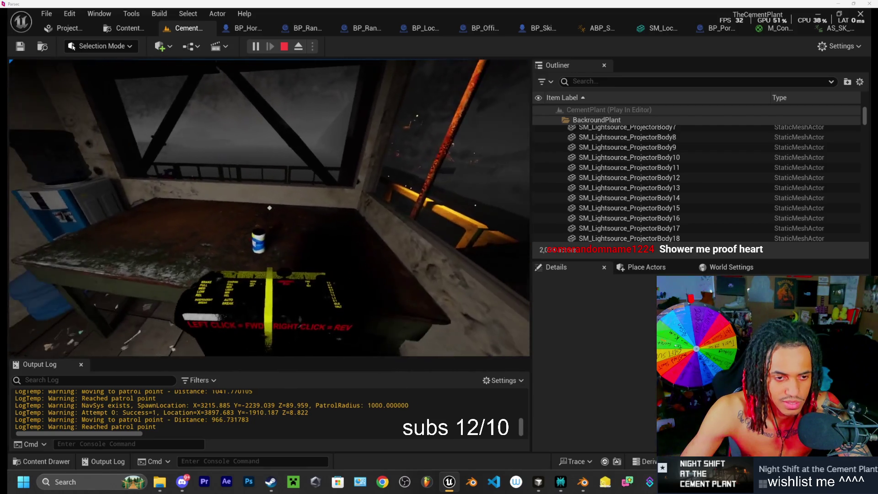
key(w)
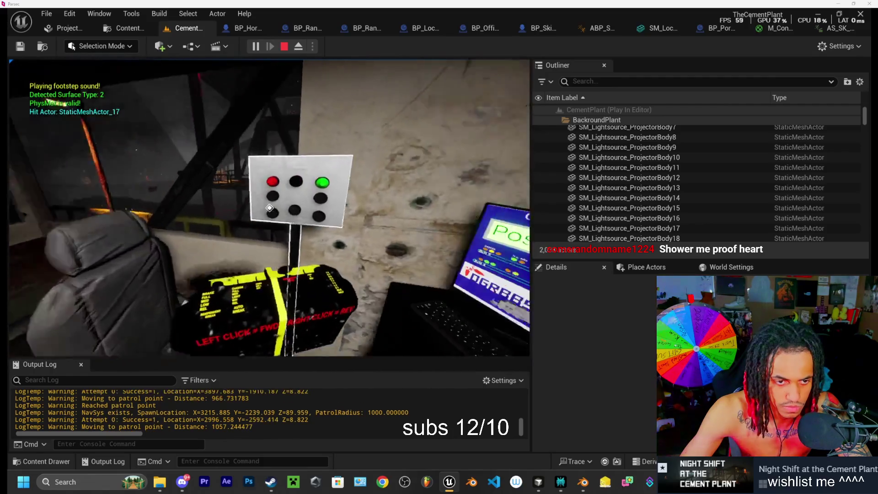
click(269, 208)
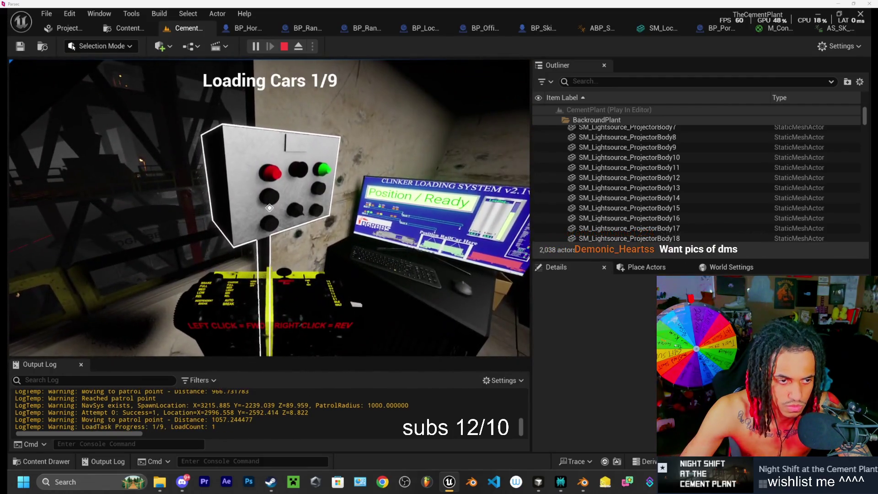
Step: Carry the box past the window desk, microwave and whiteboard, then walk onto the catwalk
key(w)
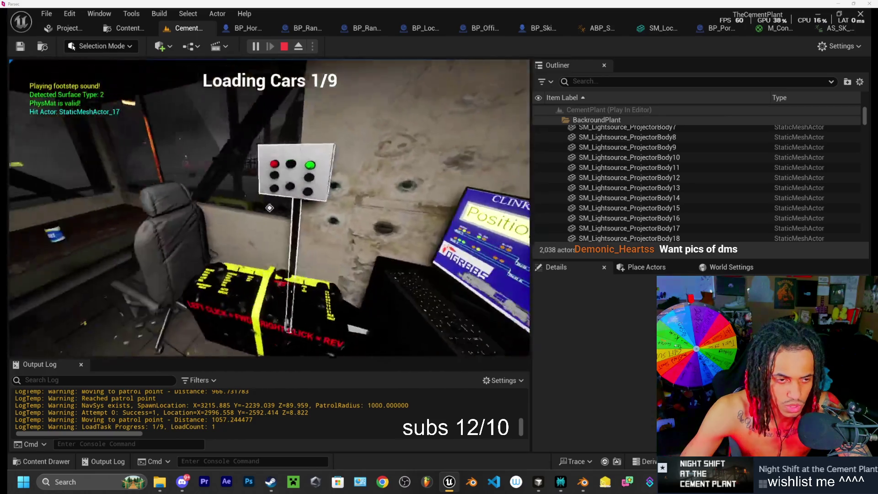
scroll(270, 207, up, 5)
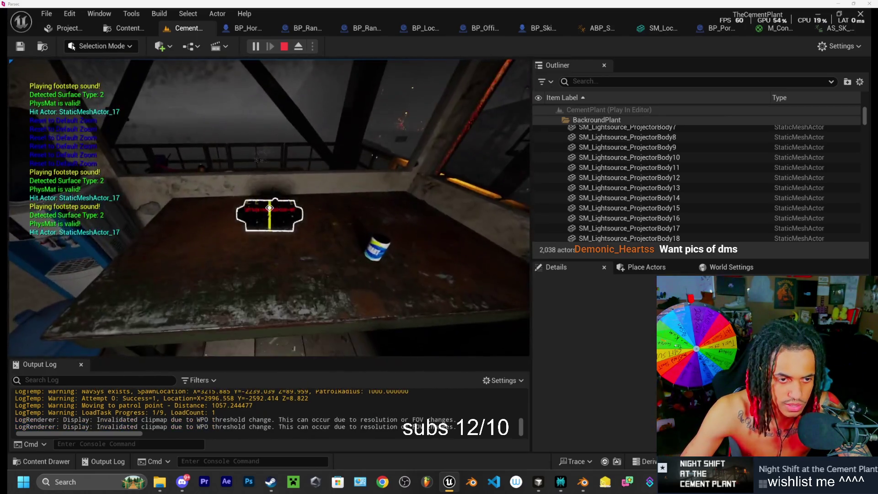
key(s)
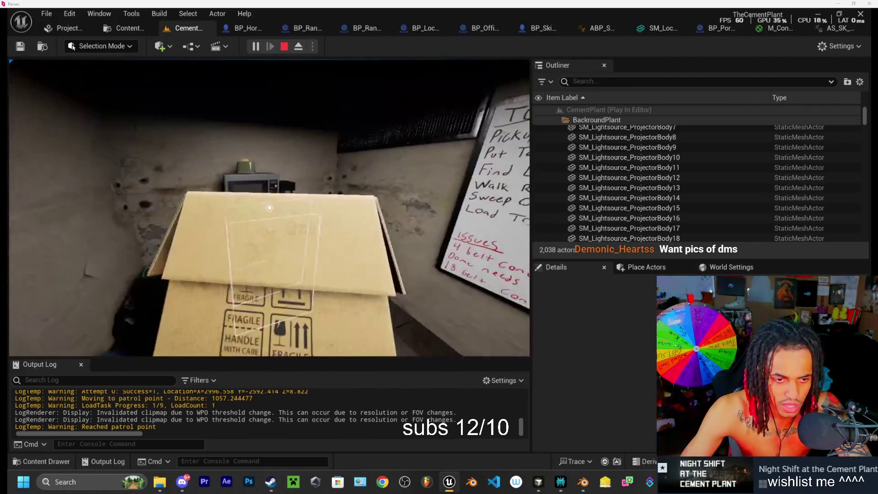
key(w)
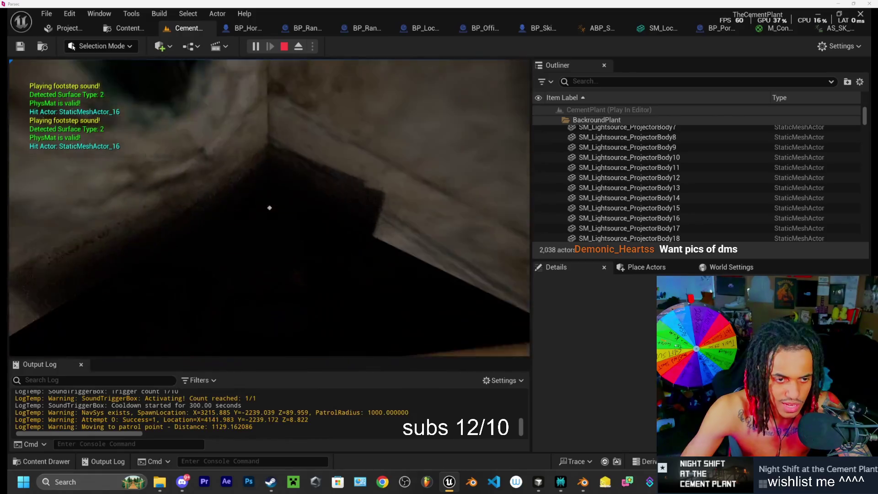
key(s)
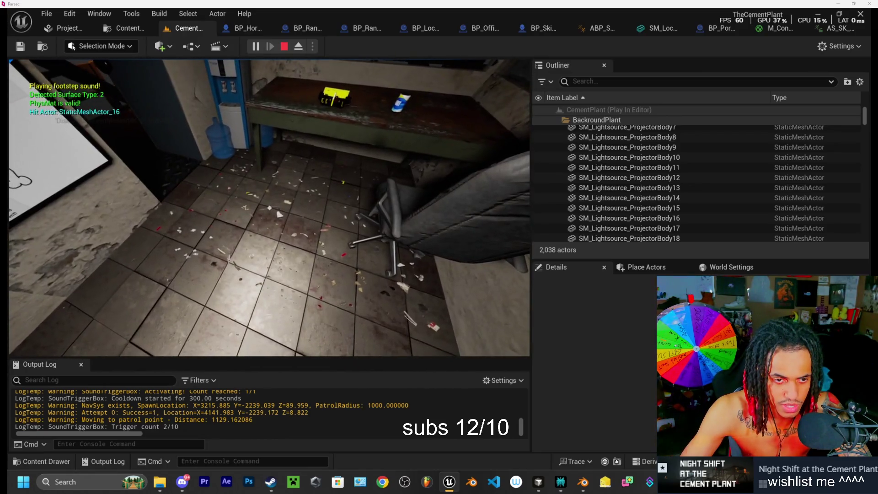
key(s)
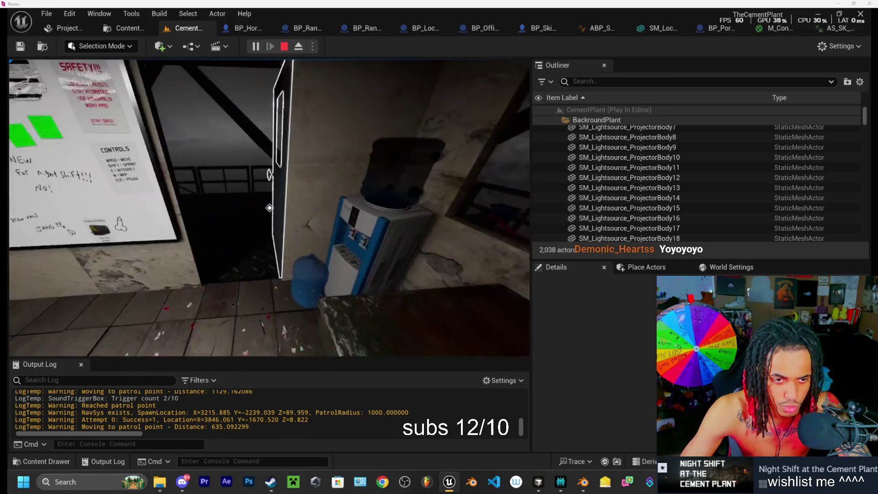
key(w)
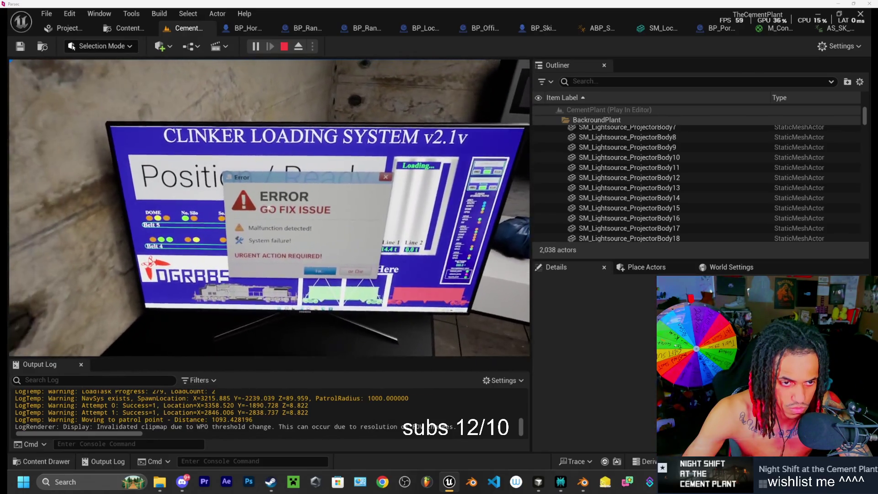
Step: Zoom in on the monitor's ERROR popup, then look into the open fridge
key(Escape)
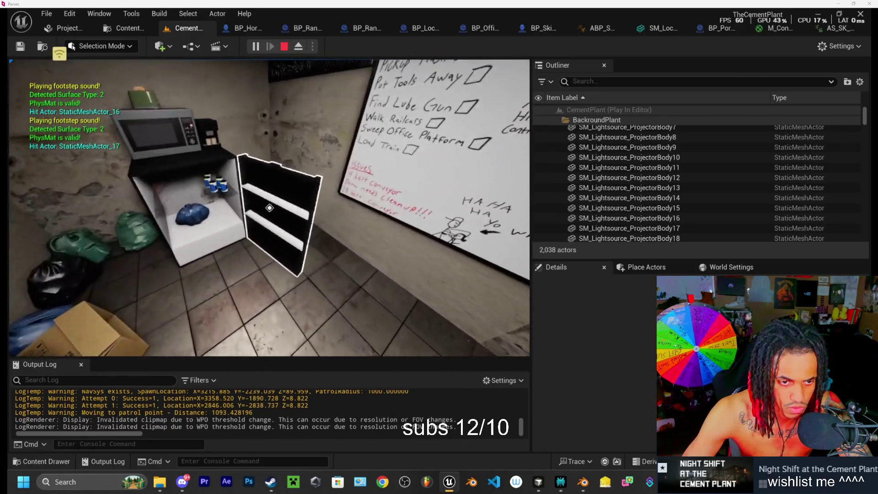
key(e)
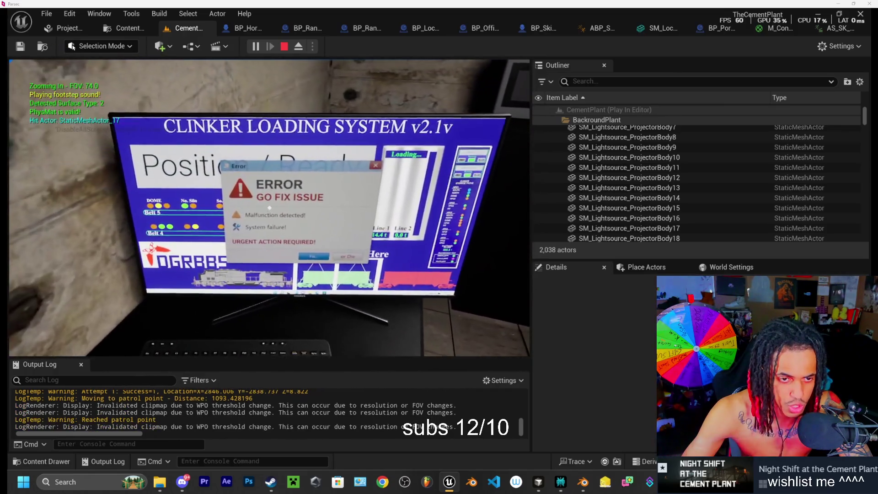
key(Escape)
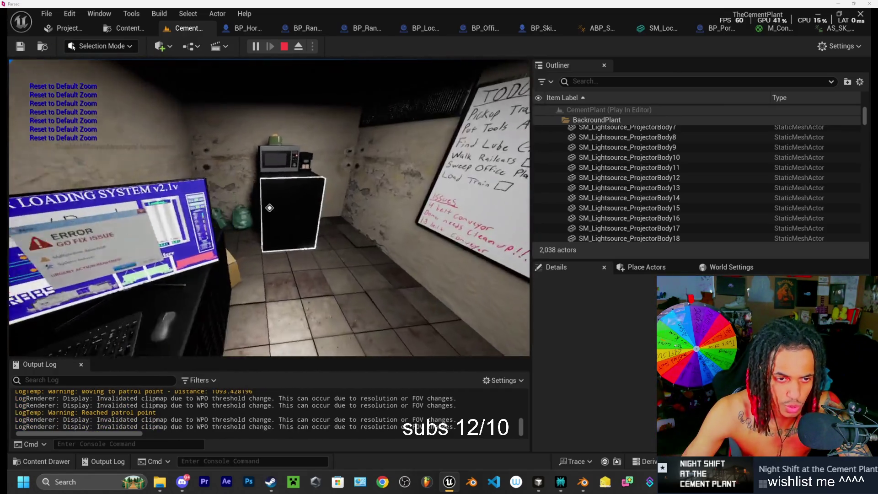
key(w)
key(s)
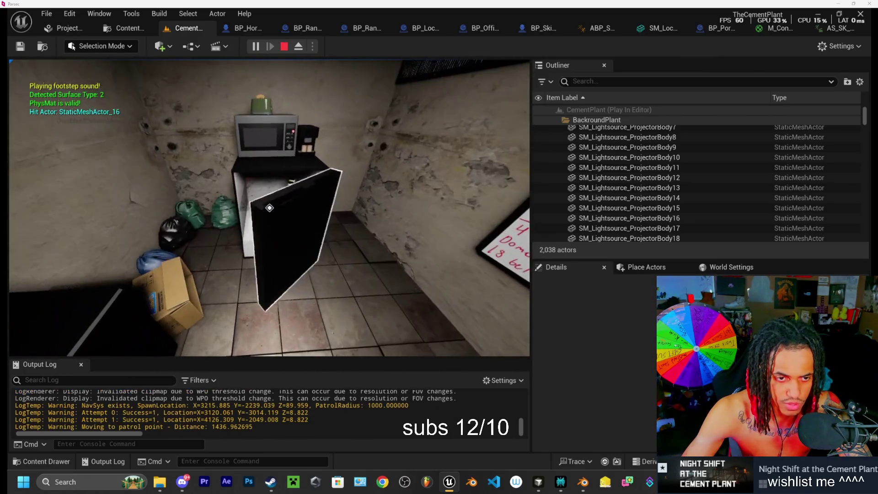
scroll(269, 207, up, 1)
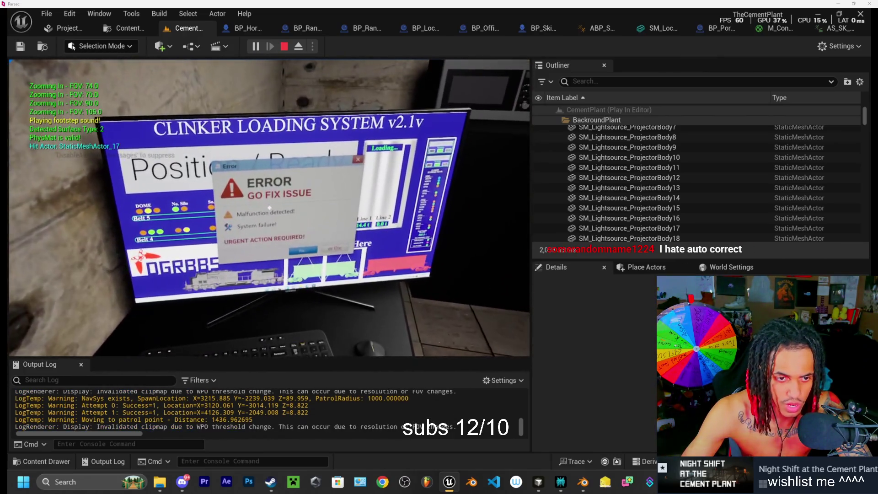
scroll(270, 208, down, 3)
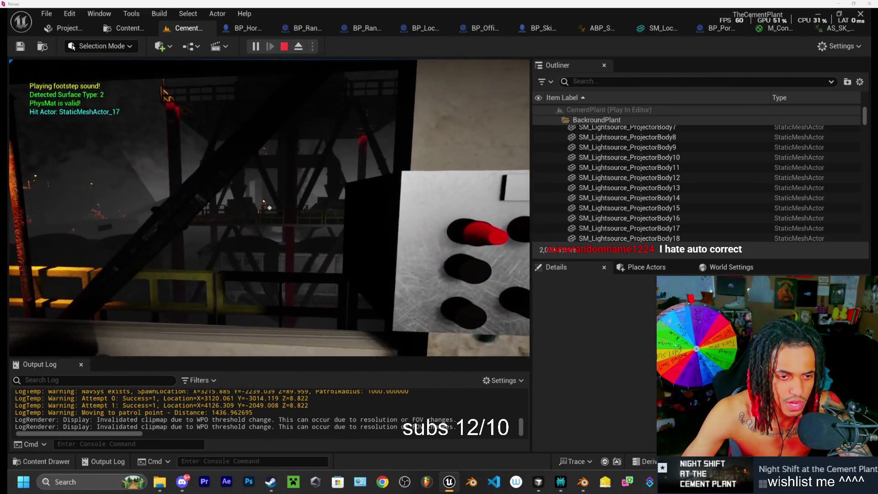
Step: Walk along the outdoor railing, through the dark doorway, and into the yard toward the railcar
key(w)
key(w)
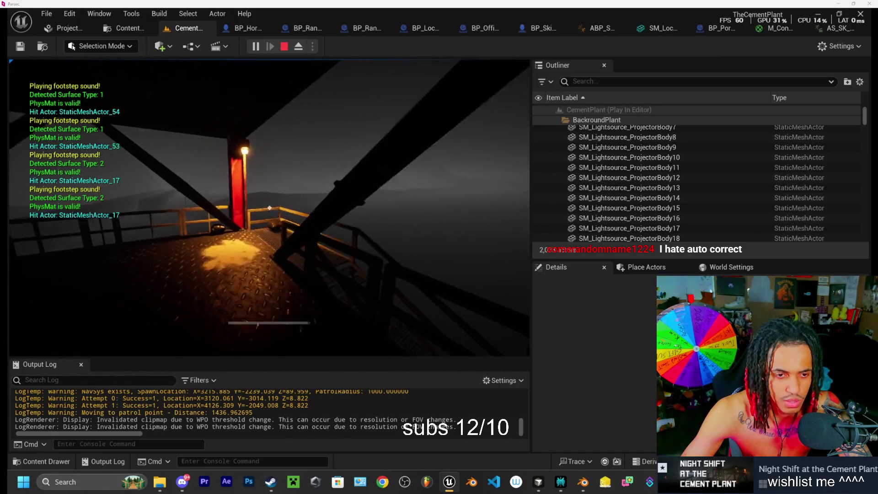
key(w)
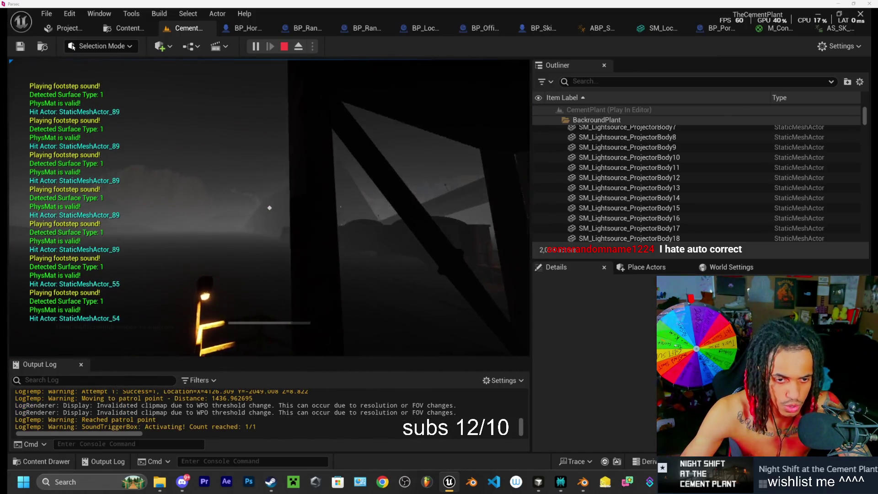
key(w)
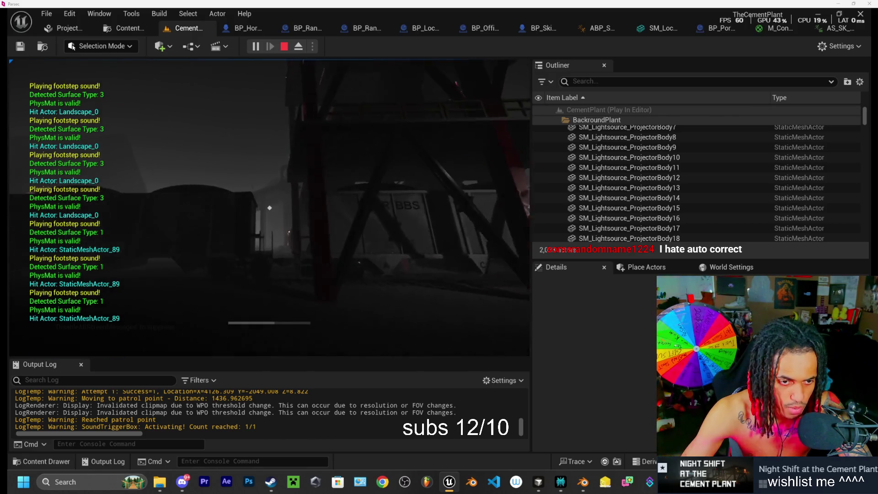
key(w)
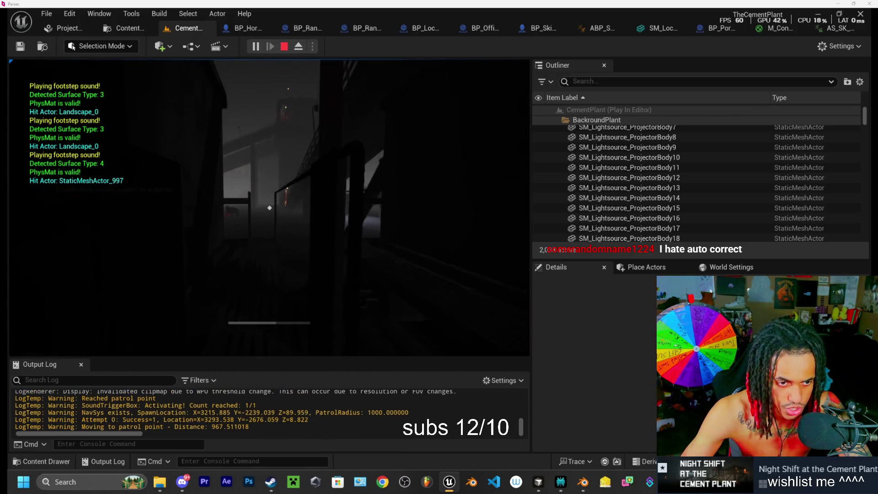
key(w)
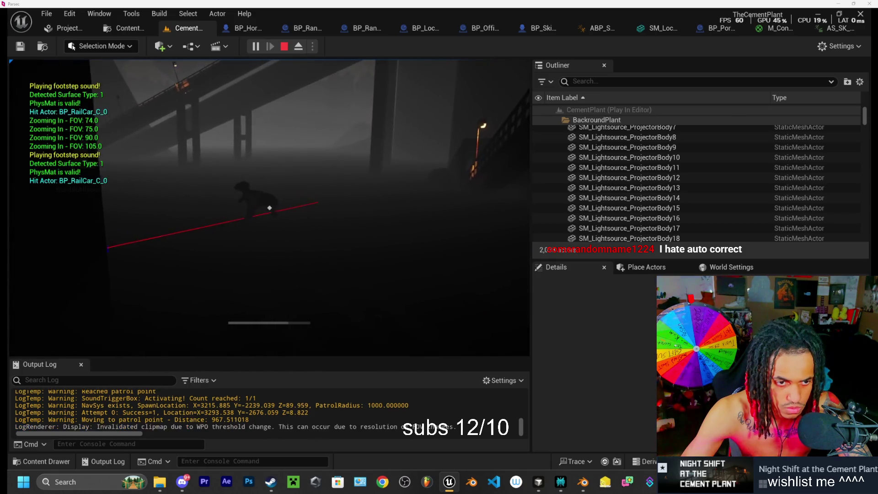
key(w)
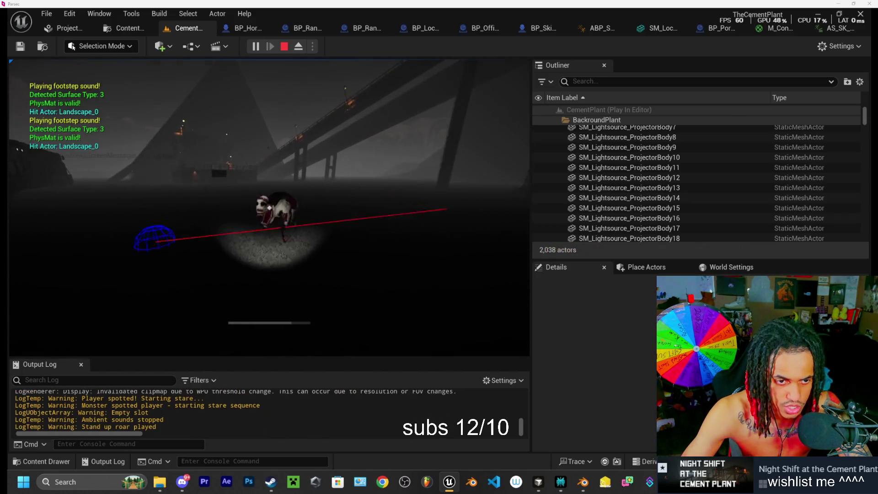
key(w)
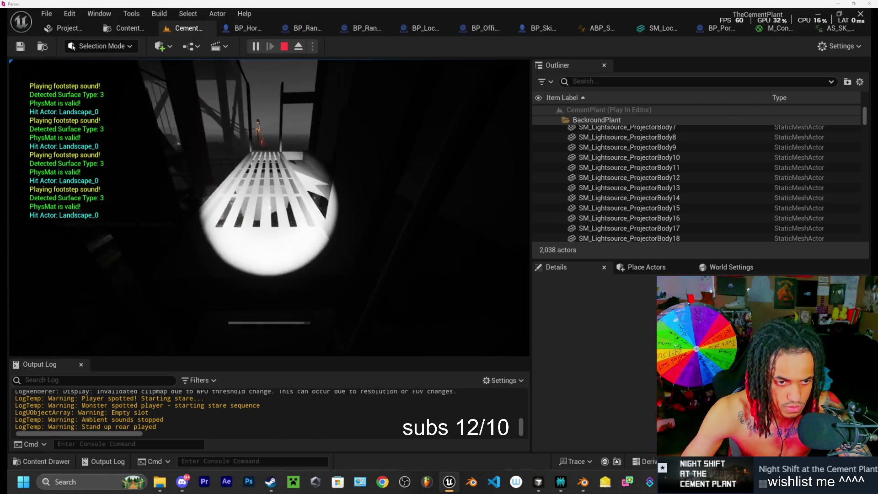
Step: Flee the monster's chase across the foggy yard, up the lit stairs to the outlined locker
key(w)
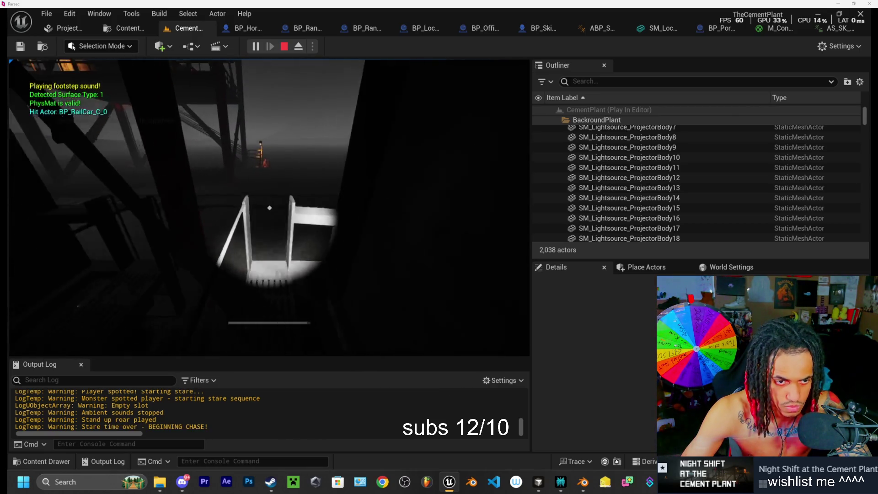
key(w)
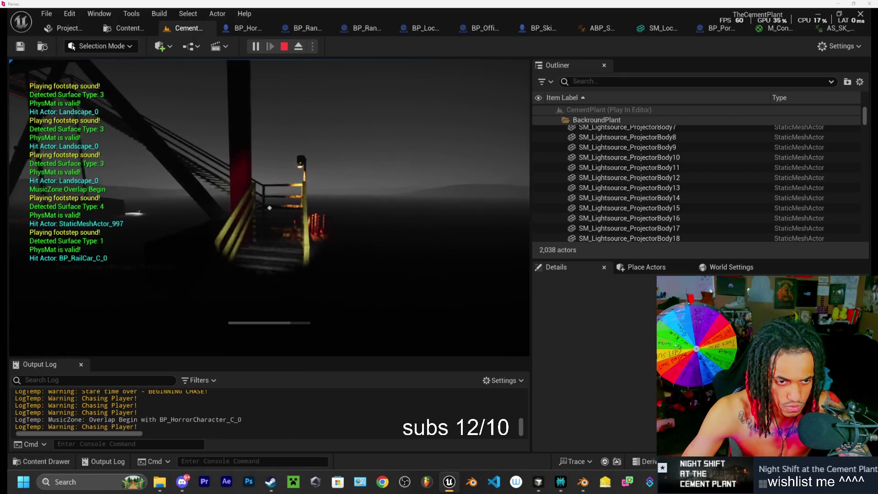
key(w)
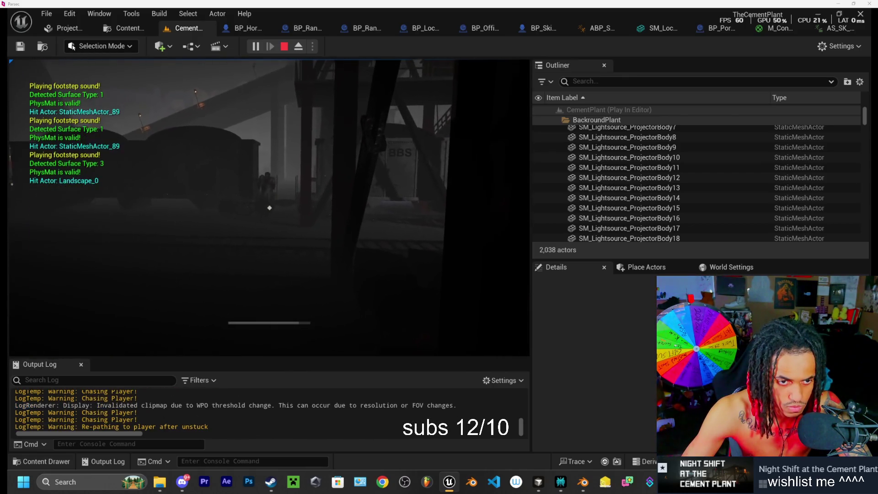
key(w)
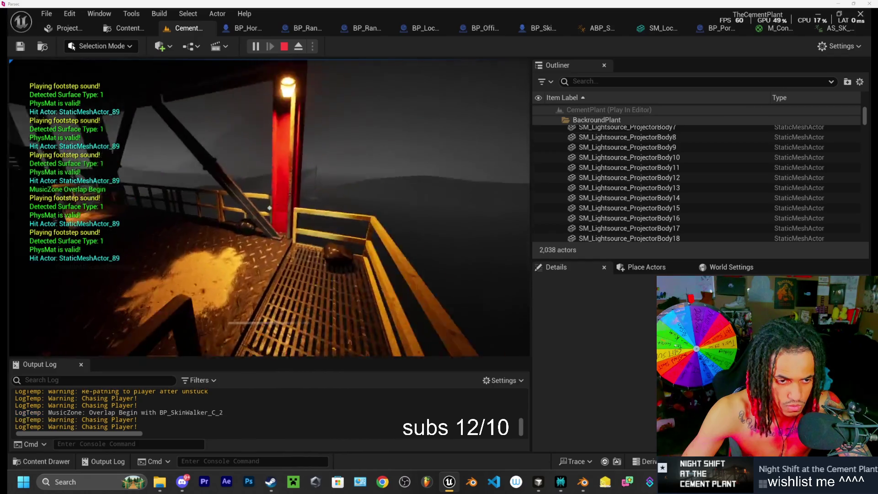
key(w)
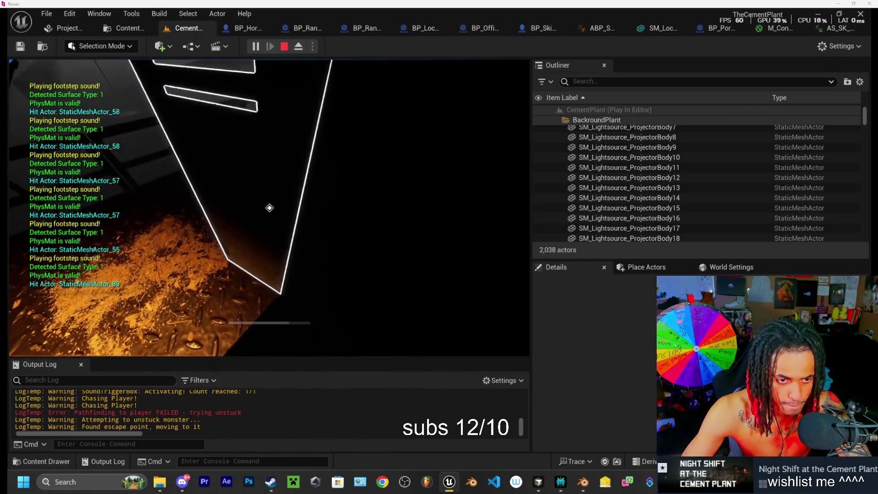
key(w)
Step: Hide in the locker until the monster passes, step out, then stop the play session
key(e)
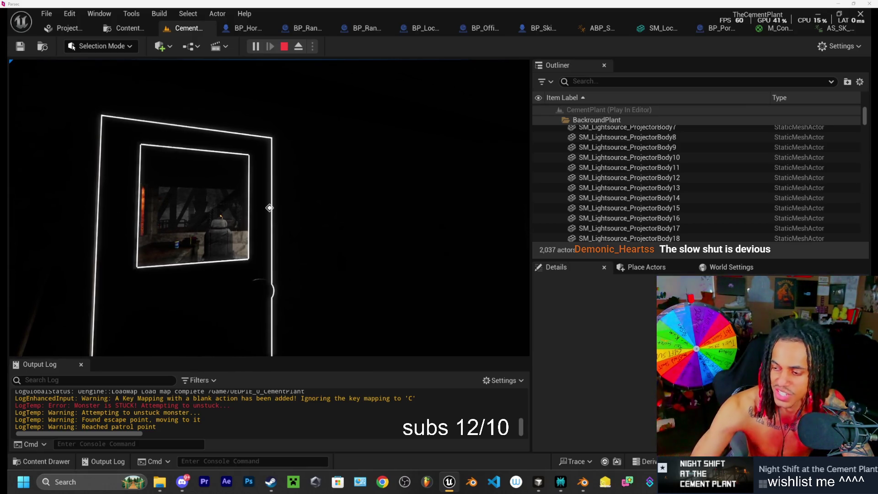
key(e)
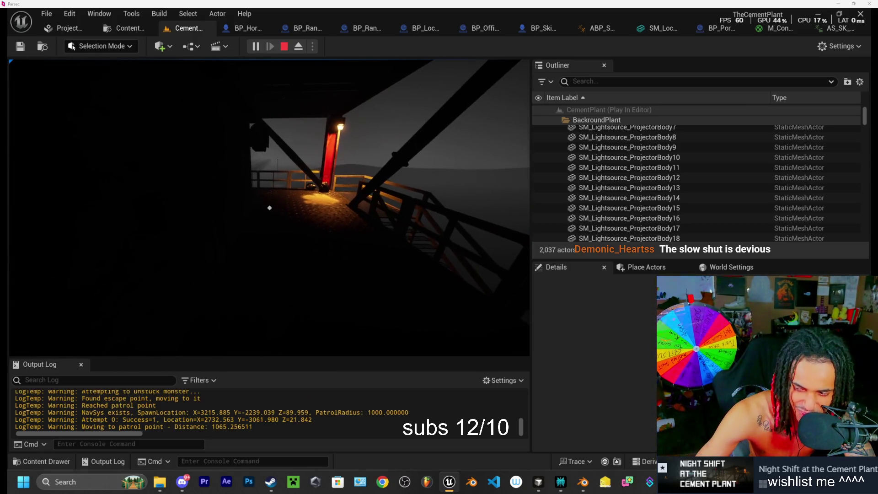
key(w)
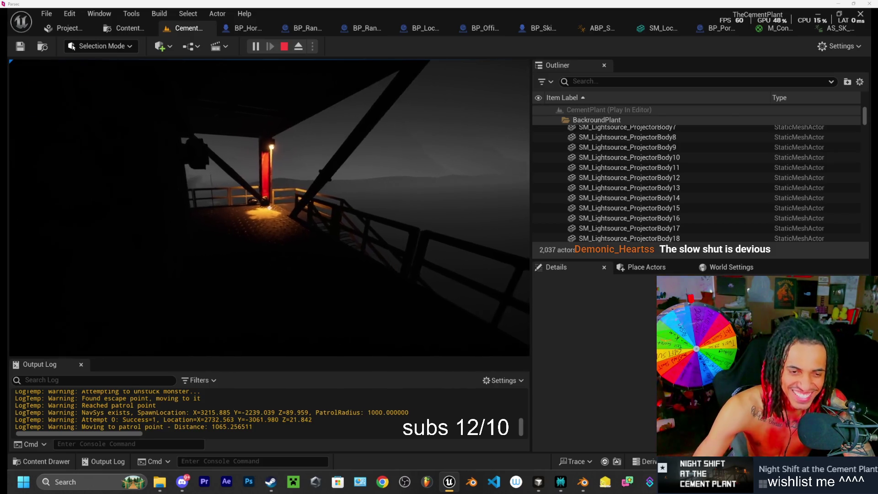
key(Escape)
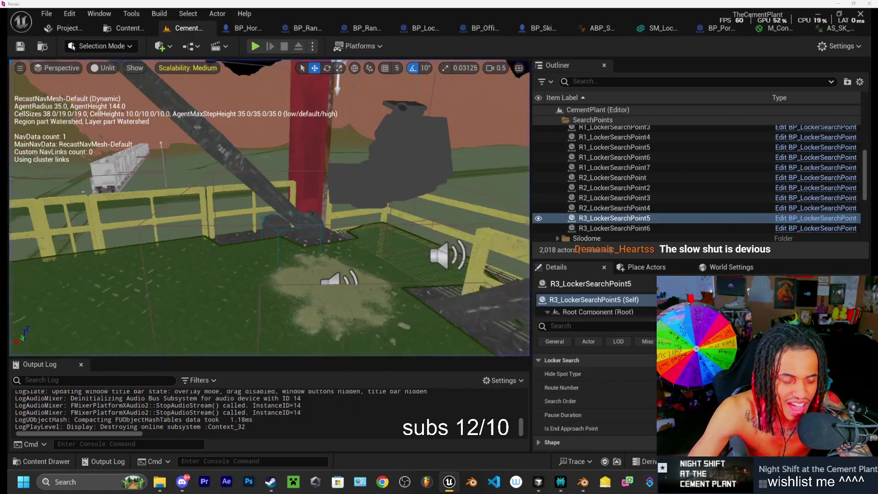
key(f)
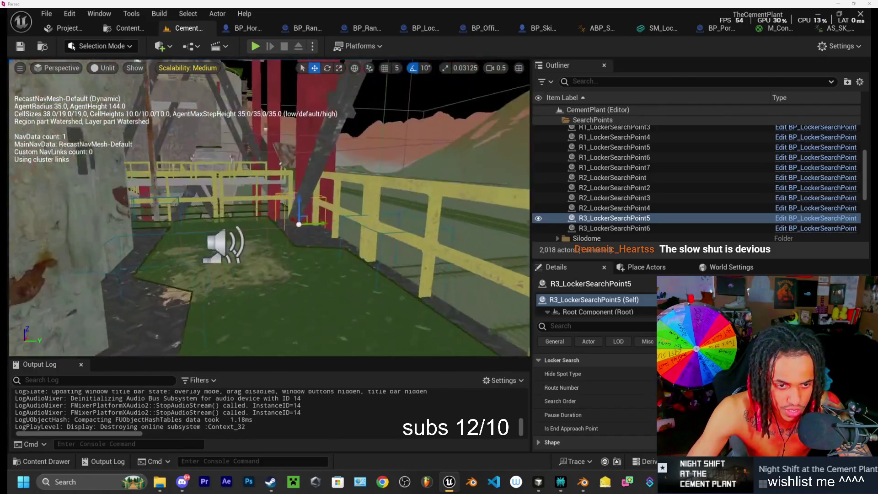
scroll(367, 200, down, 5)
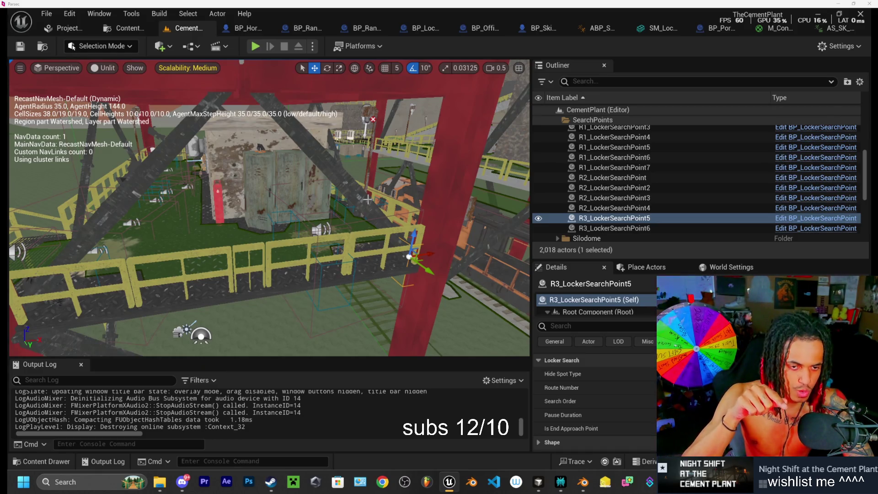
scroll(369, 199, up, 10)
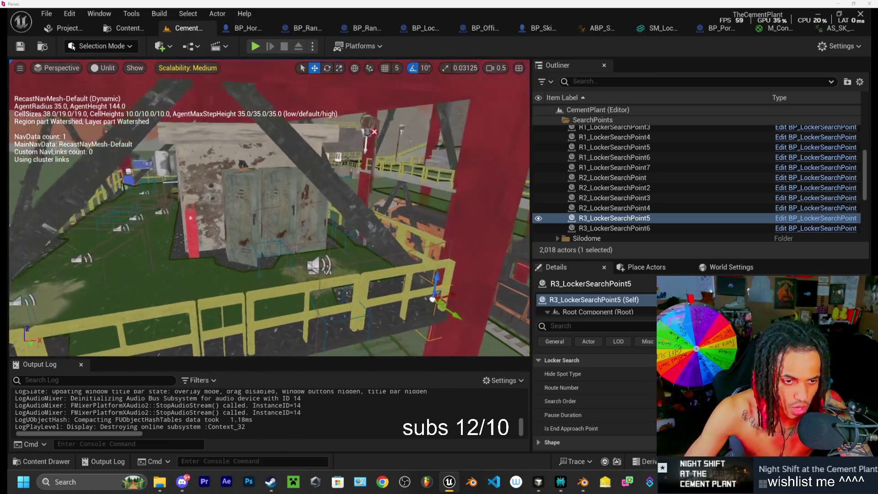
scroll(286, 210, up, 3)
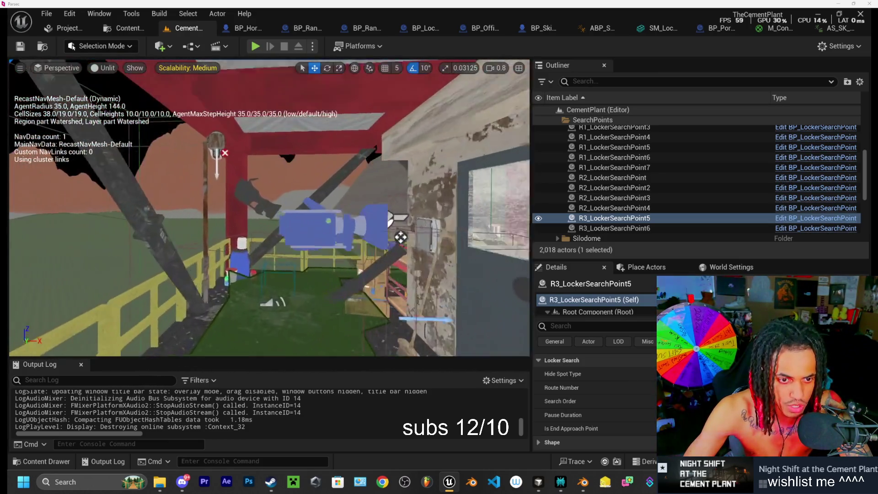
scroll(286, 209, down, 1)
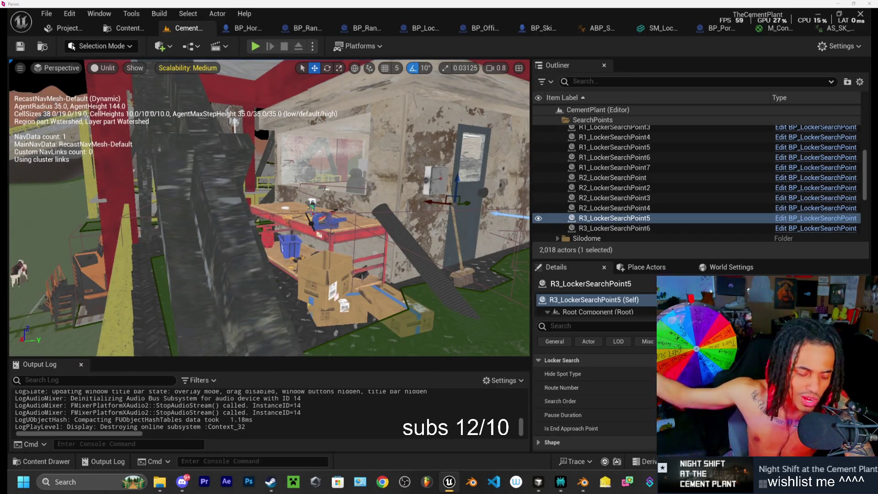
mouse_move(286, 210)
mouse_down()
mouse_move(274, 238)
mouse_move(293, 219)
mouse_move(347, 221)
mouse_up()
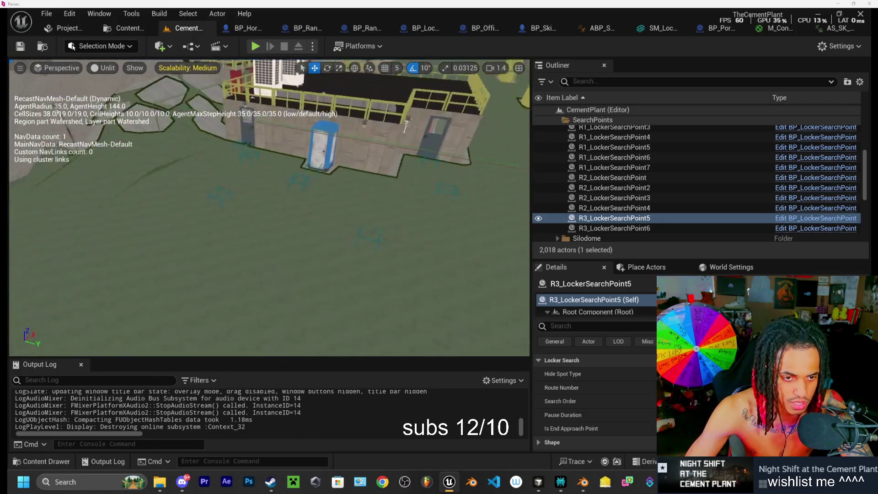
drag(347, 222, 349, 194)
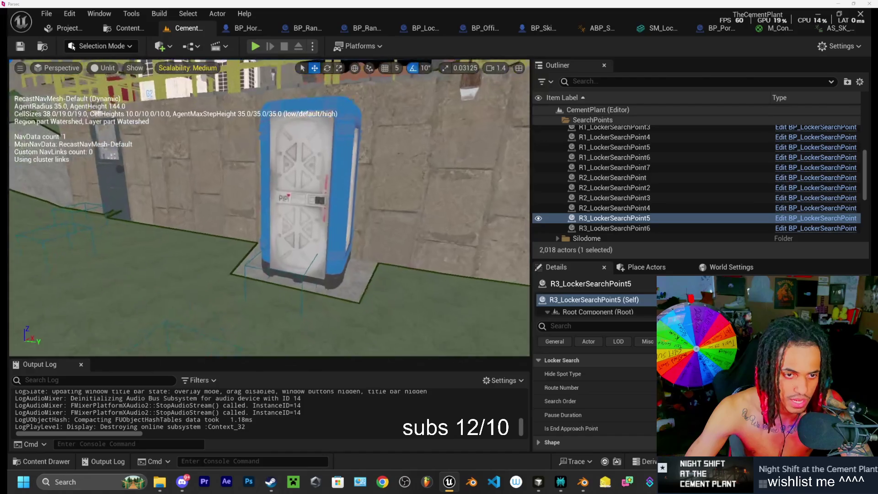
drag(349, 194, 352, 160)
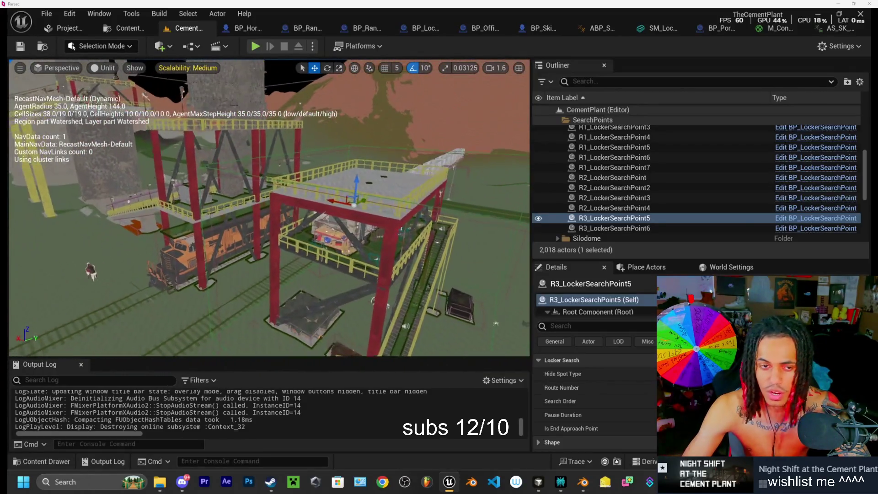
mouse_move(352, 160)
mouse_down()
mouse_move(363, 108)
mouse_move(417, 75)
mouse_move(406, 62)
mouse_up()
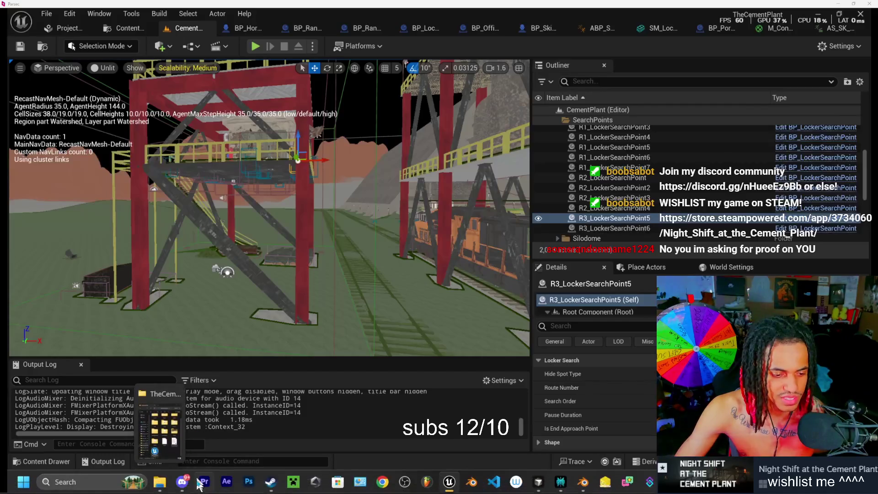
click(182, 482)
Step: Clear Discord off the desktop and drag the remote Unreal Editor window back into view
key(super+d)
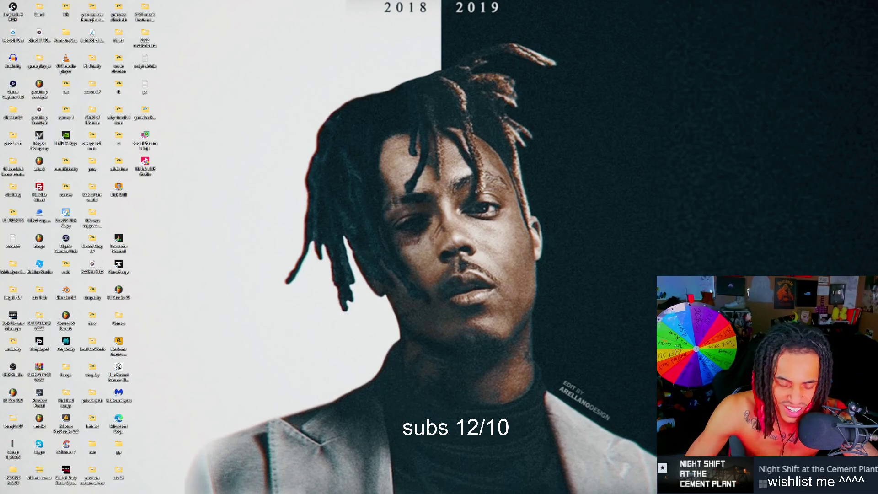
mouse_move(307, 493)
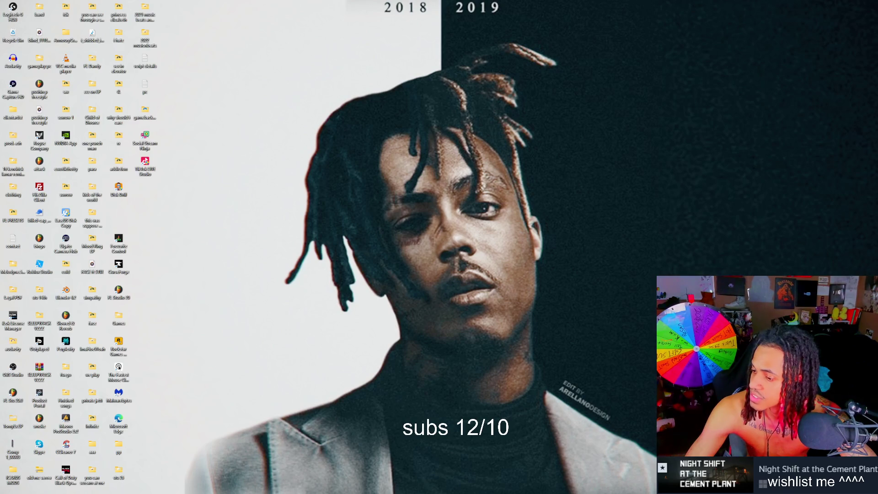
drag(480, 137, 302, 125)
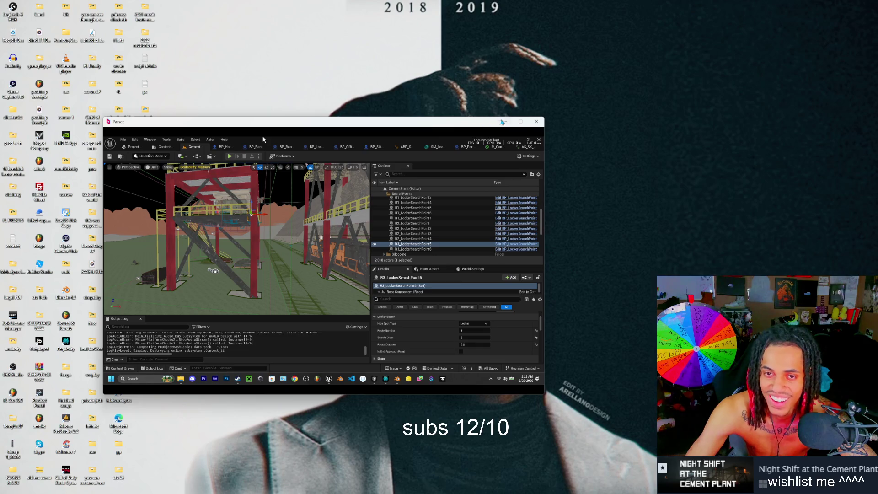
Step: Maximize the Parsec editor window, then minimize it to reveal the desktop wallpaper
click(523, 122)
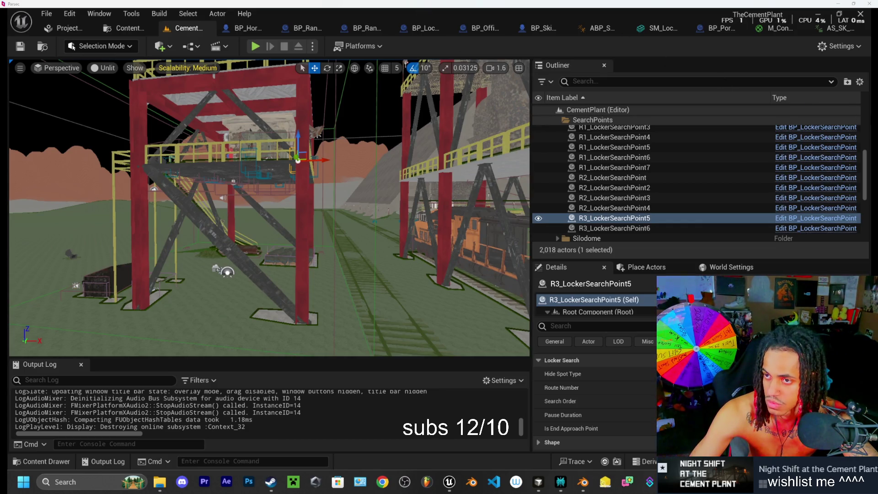
click(839, 4)
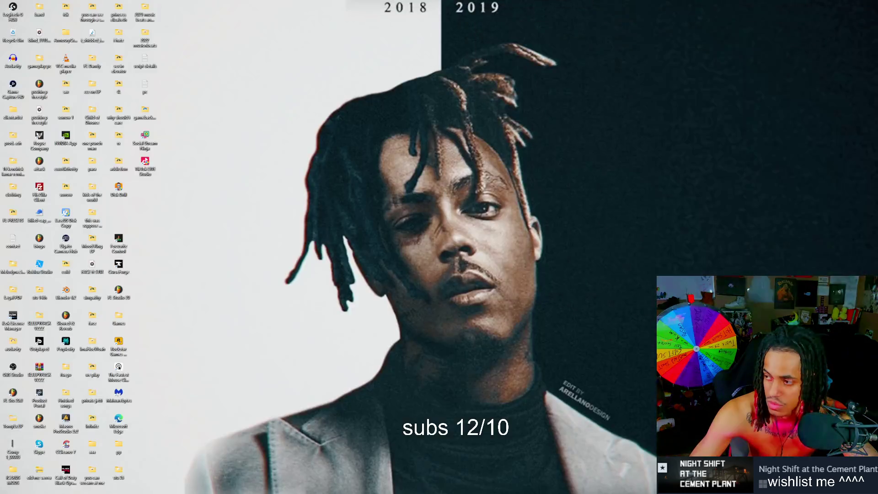
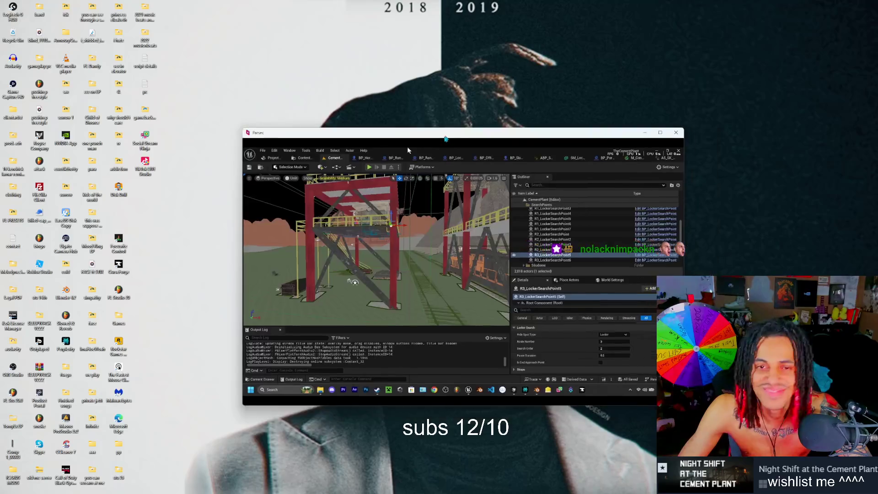
Step: Drag the streamed Unreal editor window into place and maximize it to full screen
drag(407, 146, 396, 124)
double_click(396, 124)
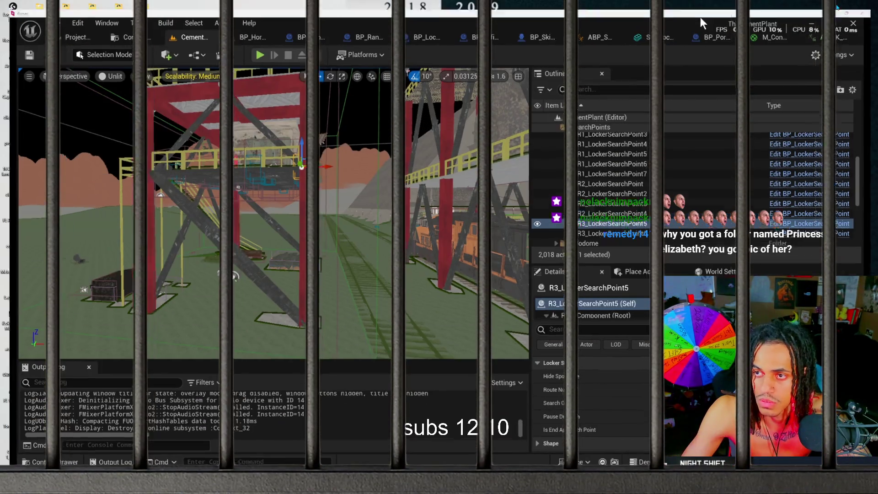
Step: Minimize the Parsec window streaming the Unreal editor to reveal the desktop
click(838, 4)
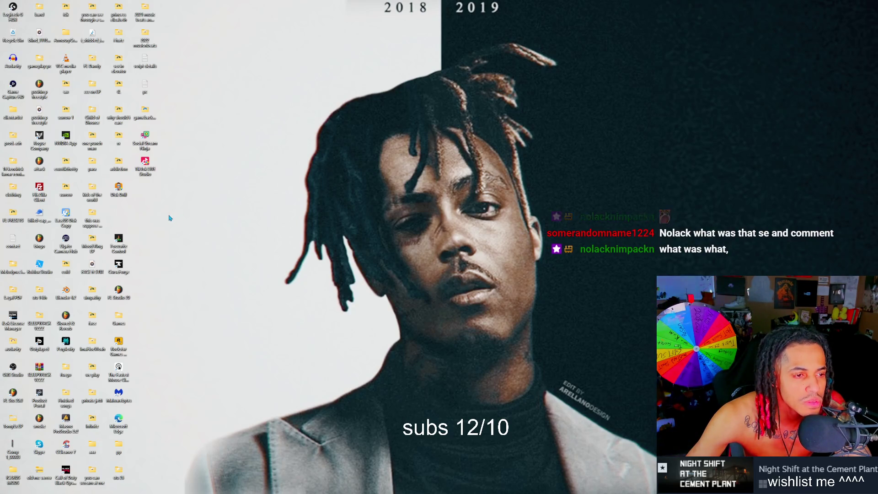
Step: Open the princess elizabeth folder and preview the Indie Rock beat file
double_click(121, 13)
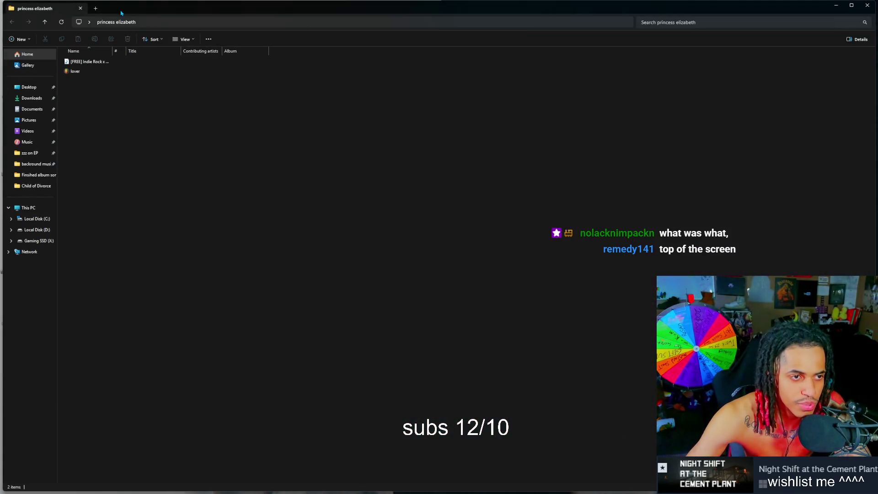
click(91, 64)
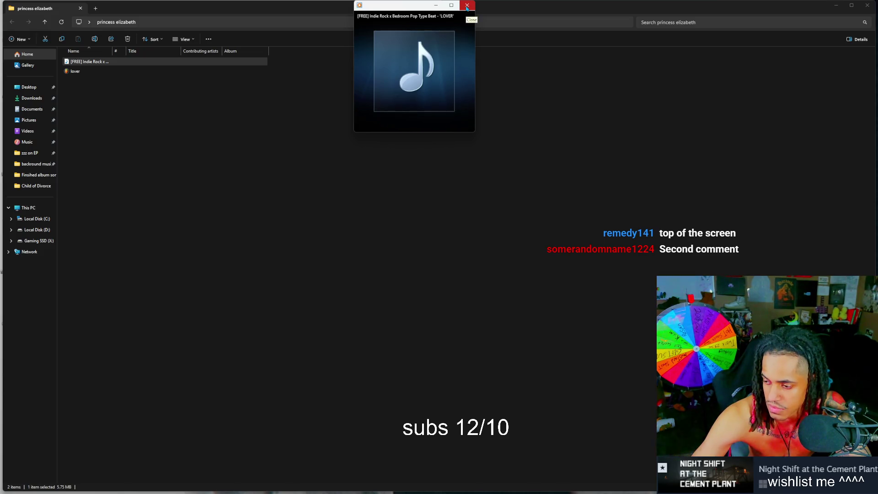
click(467, 6)
Step: Open lover.flp in FL Studio and dismiss the ASIO audio output error
click(101, 72)
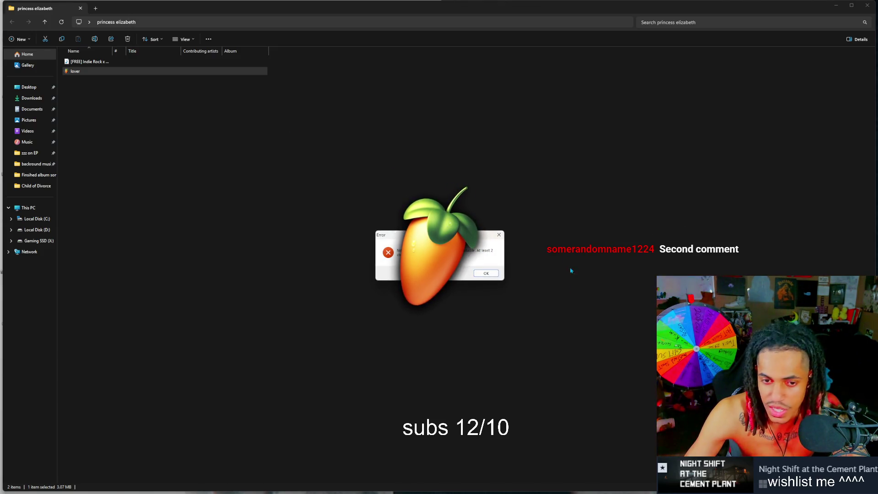
drag(483, 238, 542, 284)
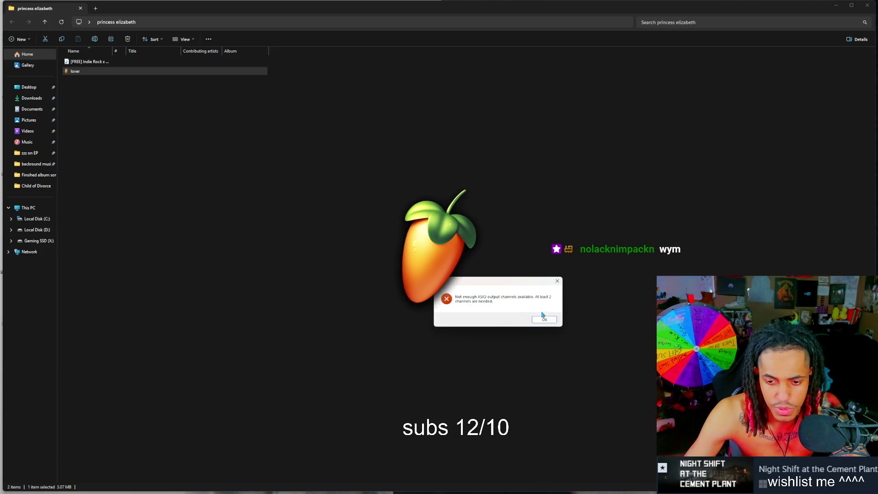
key(Return)
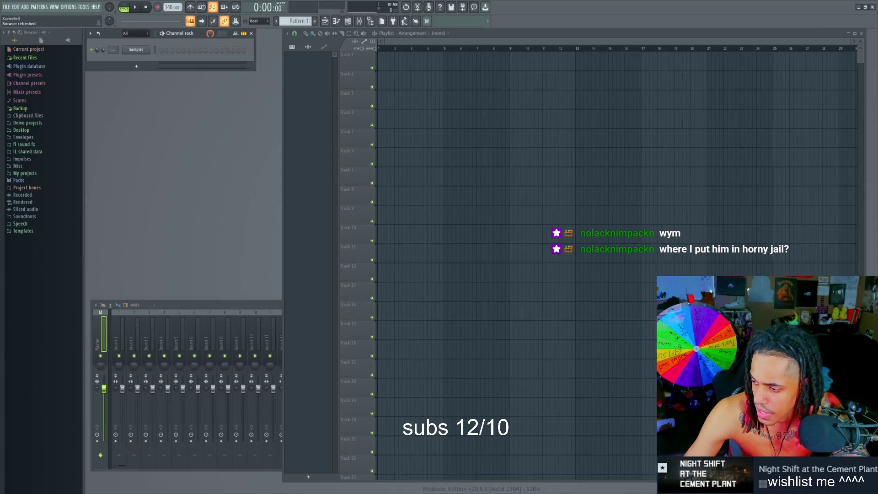
Step: Dismiss the missing plugin warning and bring FL Studio back to the front
click(858, 7)
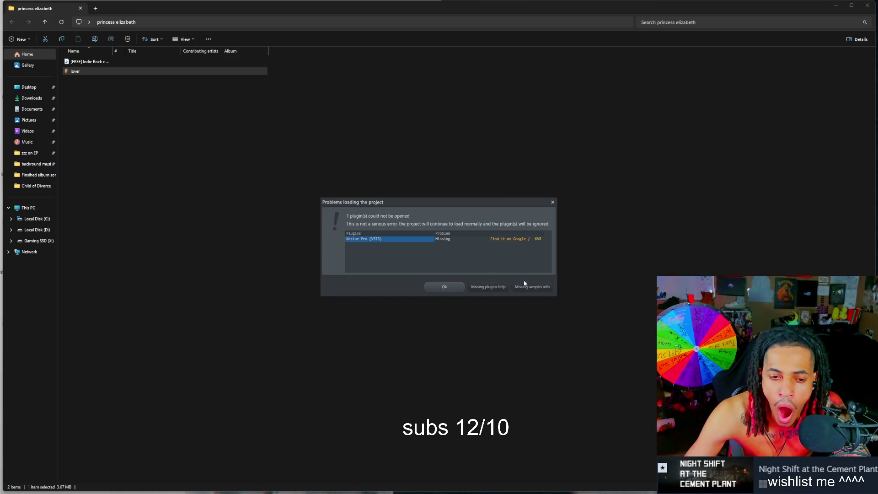
click(445, 287)
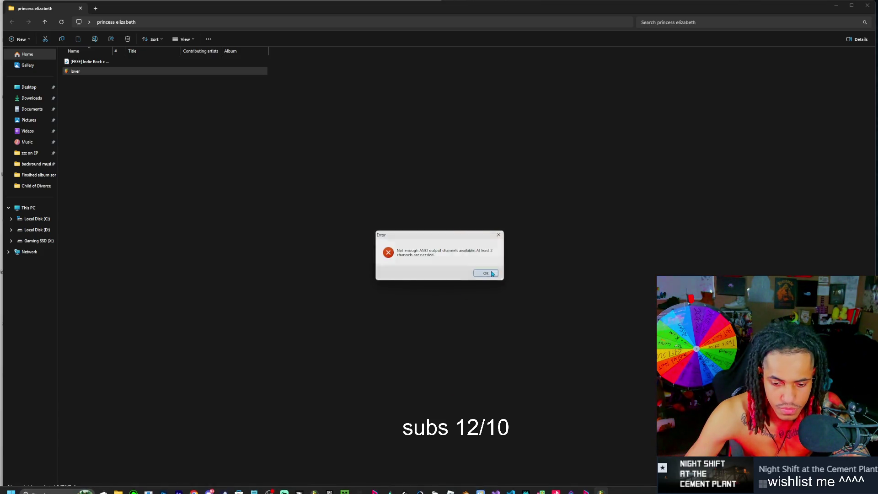
mouse_move(411, 492)
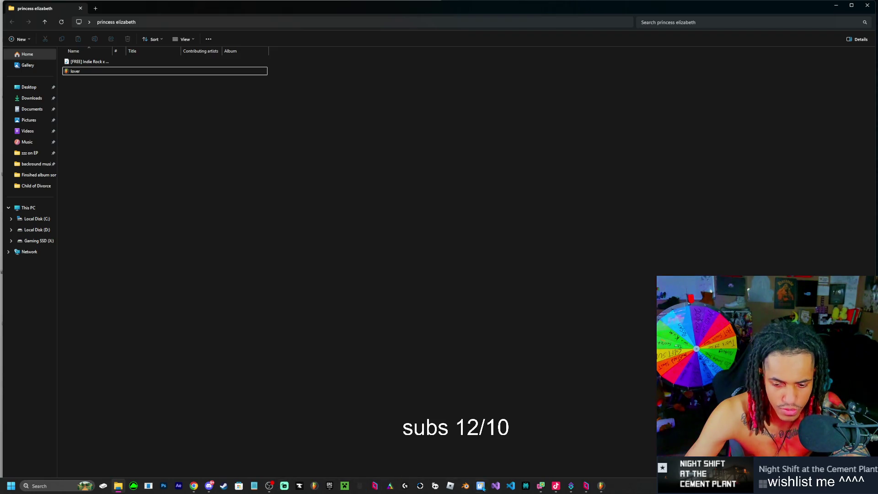
click(600, 485)
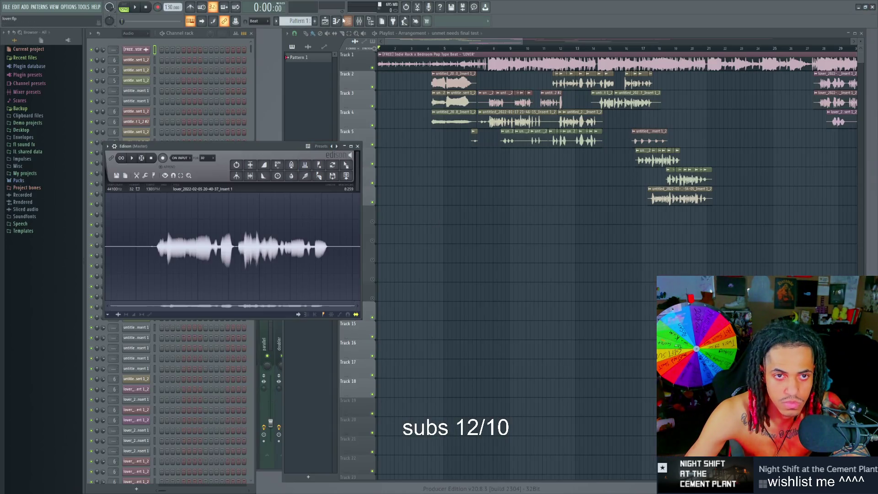
Step: Play part of the lover song, close the Edison audio editor, then switch to File Explorer
key(space)
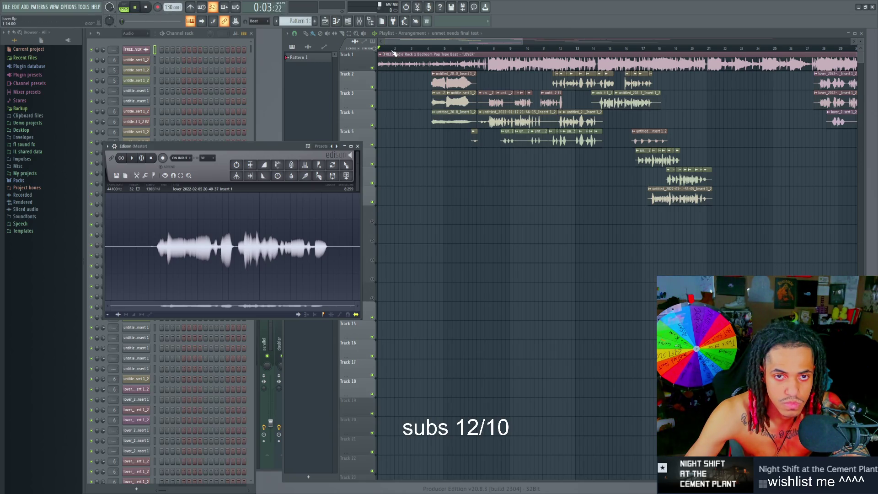
click(394, 54)
click(141, 8)
click(199, 152)
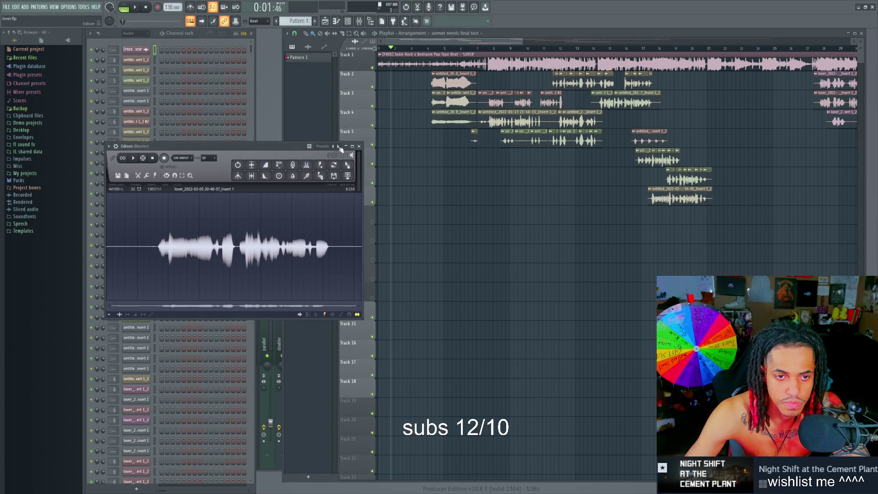
click(358, 146)
click(135, 7)
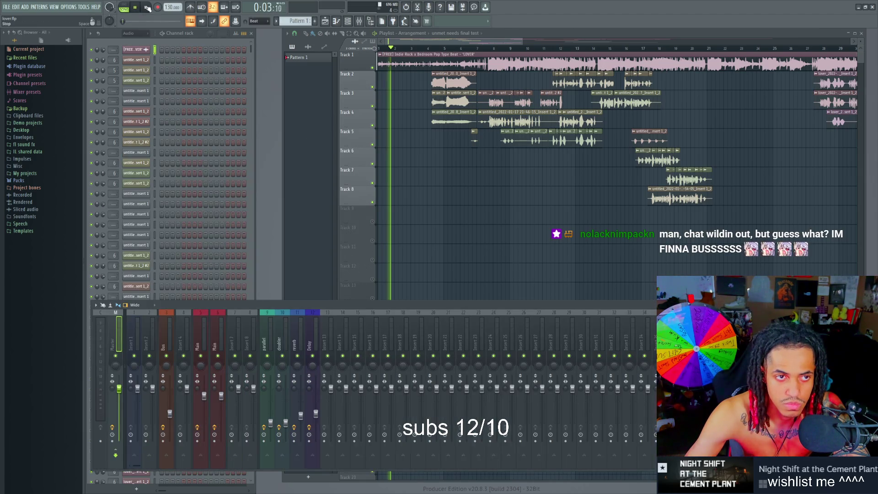
click(142, 7)
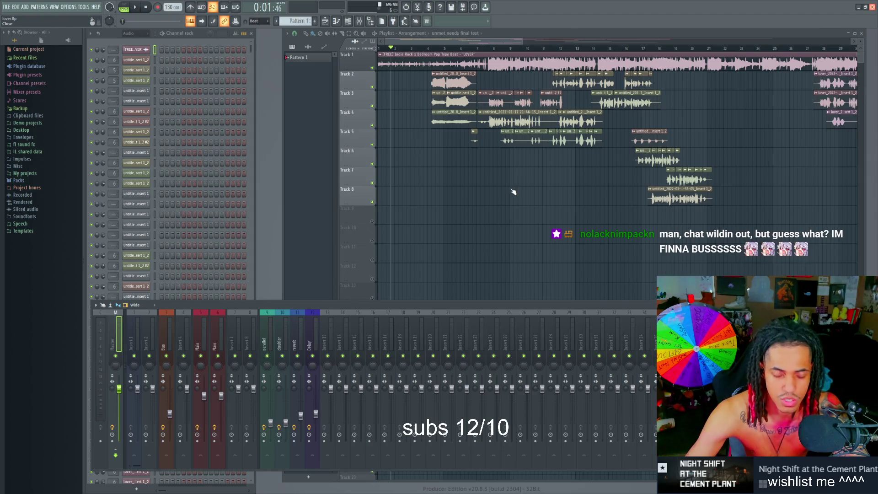
key(alt+Tab)
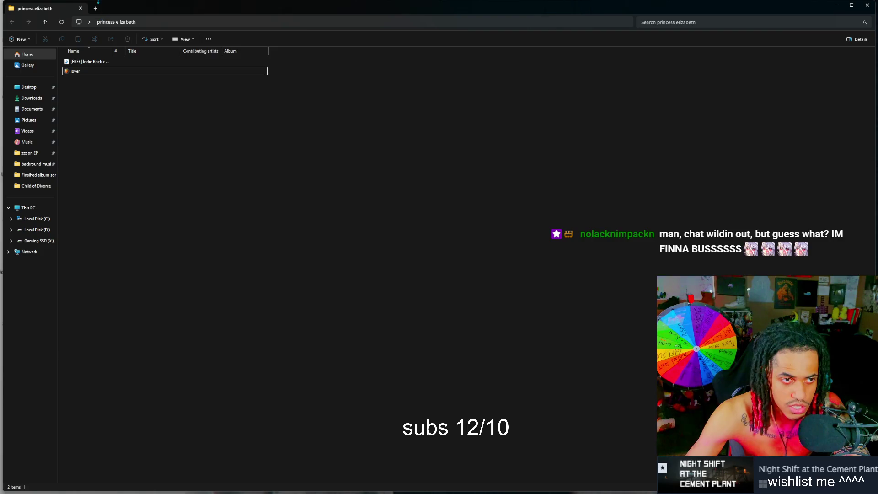
Step: Close the princess elizabeth folder and restore the Parsec-streamed Unreal editor from the taskbar
click(80, 8)
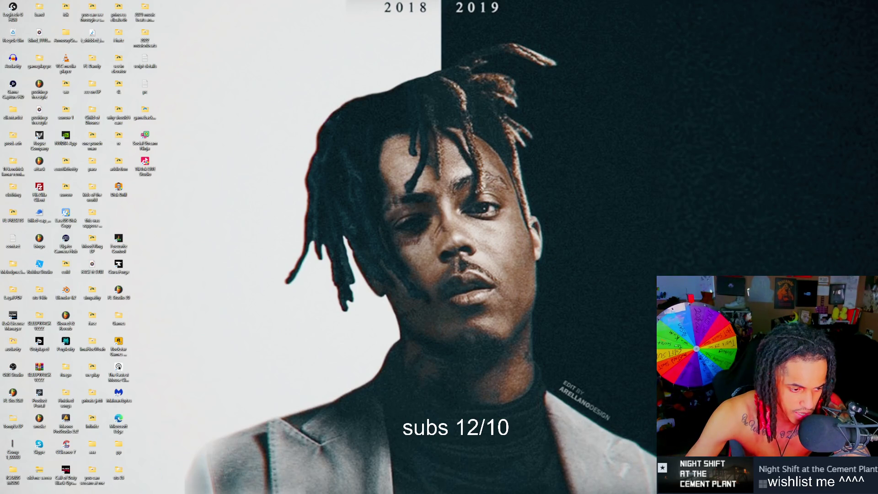
mouse_move(143, 489)
mouse_move(194, 487)
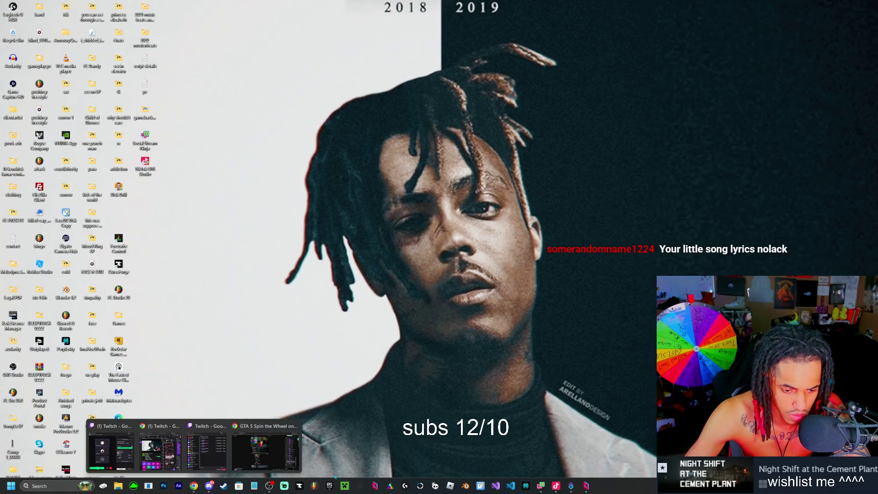
click(592, 486)
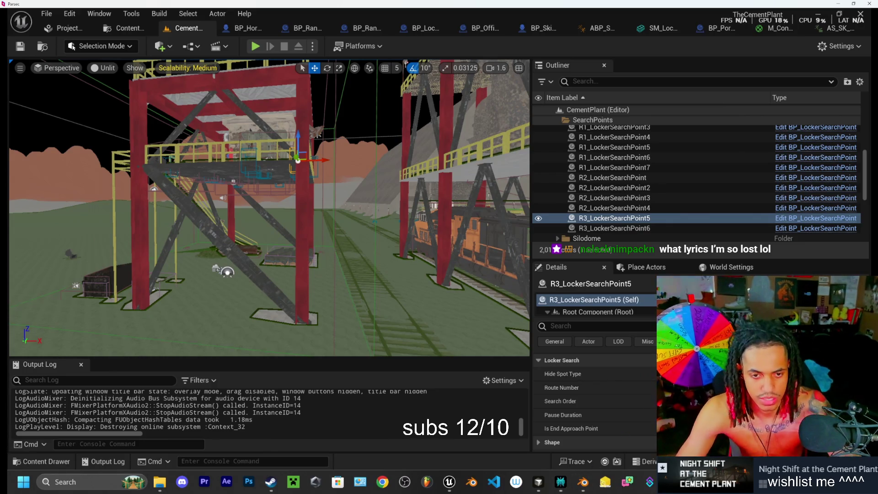
Step: Switch to SkinWalker_YankDoor.blend and play the door-yank action from its first frame
mouse_move(583, 482)
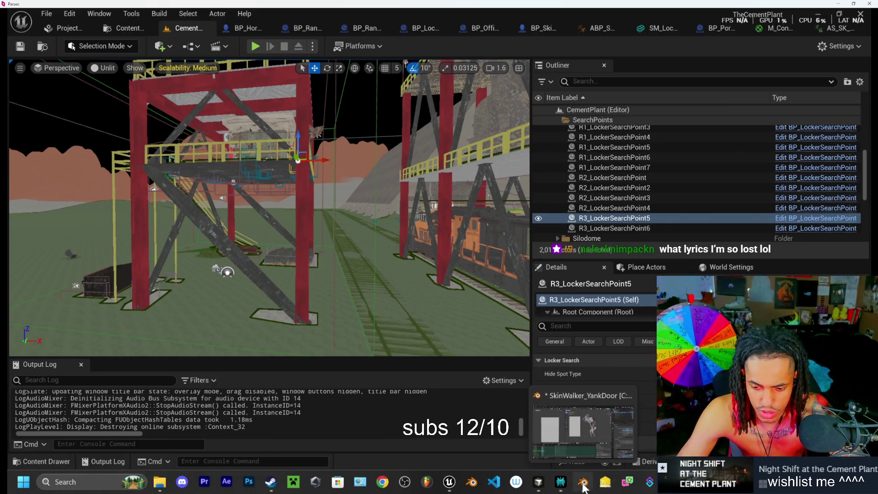
click(550, 369)
right_click(580, 207)
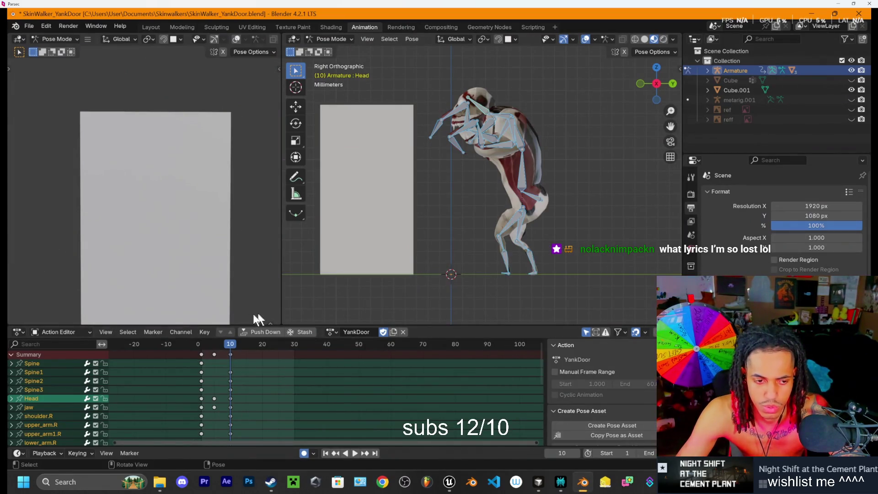
drag(232, 346, 192, 344)
key(space)
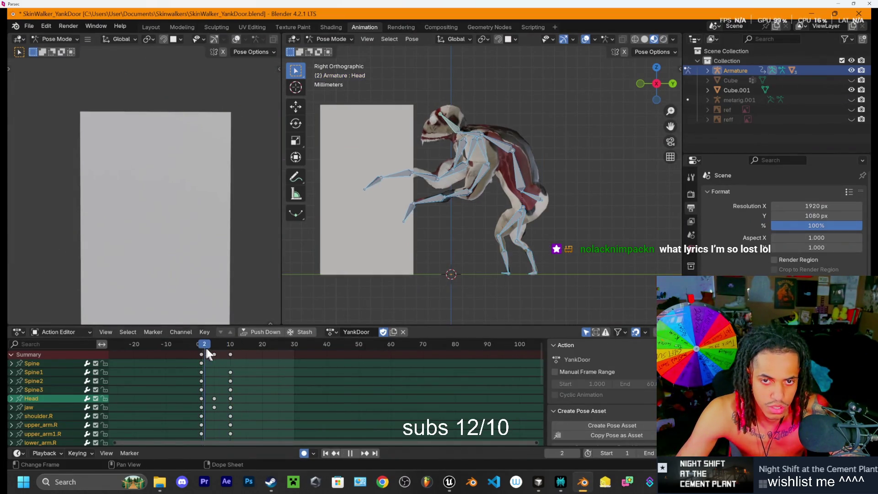
key(space)
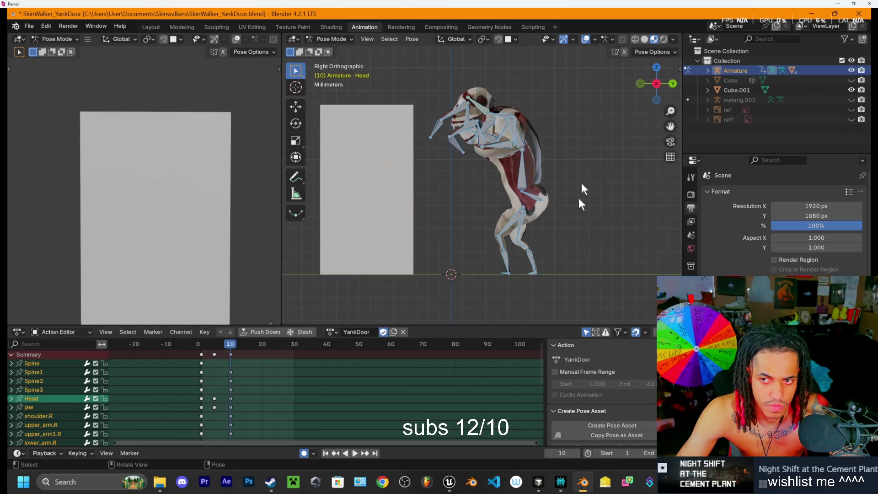
scroll(575, 157, up, 2)
mouse_move(585, 121)
mouse_down()
mouse_move(571, 219)
mouse_move(597, 209)
mouse_move(534, 197)
mouse_up()
Step: Move the shoulder.L bone at frame 15, checking the rig from behind and the right side
click(370, 137)
key(Right)
key(Right)
key(Right)
key(g)
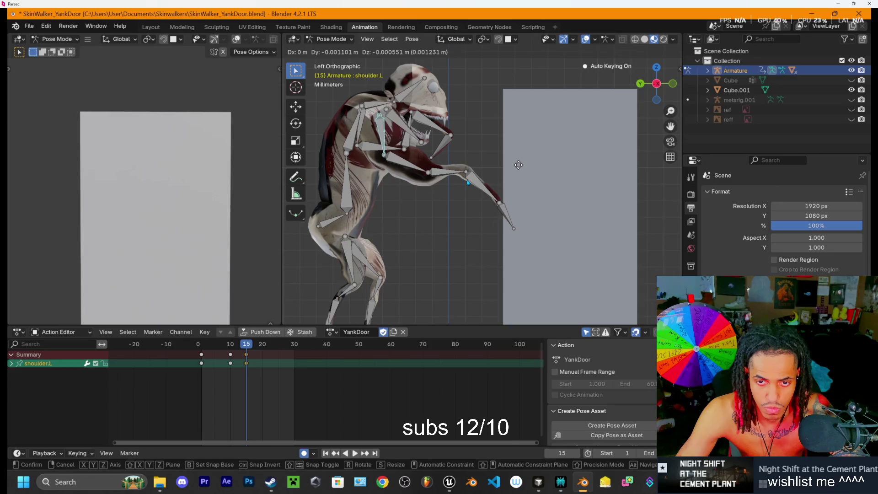
click(519, 165)
mouse_move(470, 133)
mouse_down()
mouse_move(625, 147)
mouse_move(585, 146)
mouse_move(607, 132)
mouse_up()
click(669, 86)
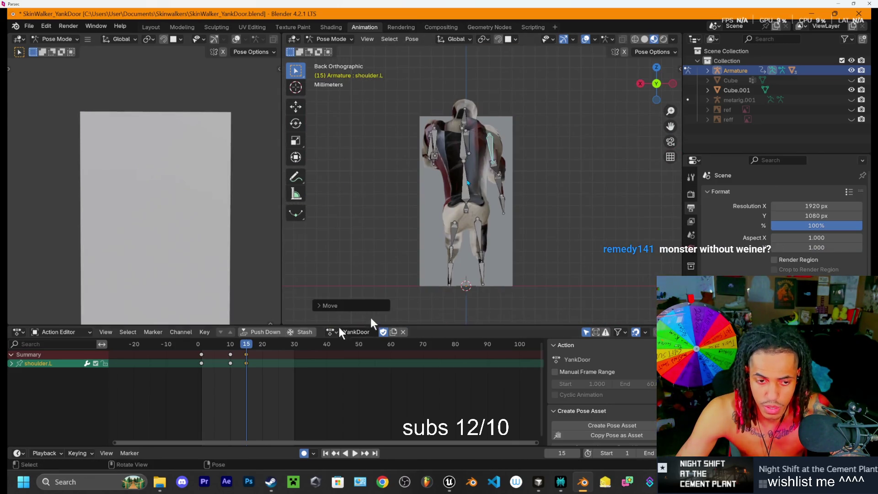
click(243, 344)
click(639, 84)
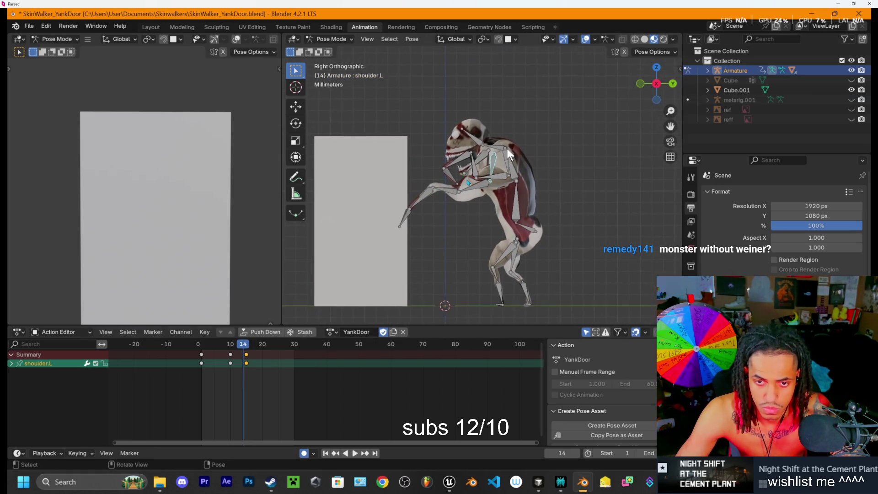
scroll(506, 148, up, 5)
key(Right)
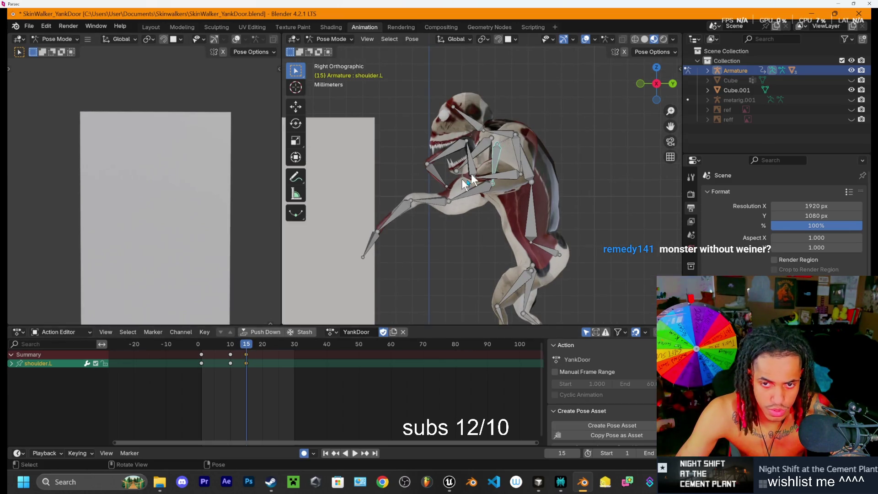
Step: Rotate shoulder.R, upper_arm.R, lower_arm.R and hand.R at frame 15 so the hand points down
click(517, 144)
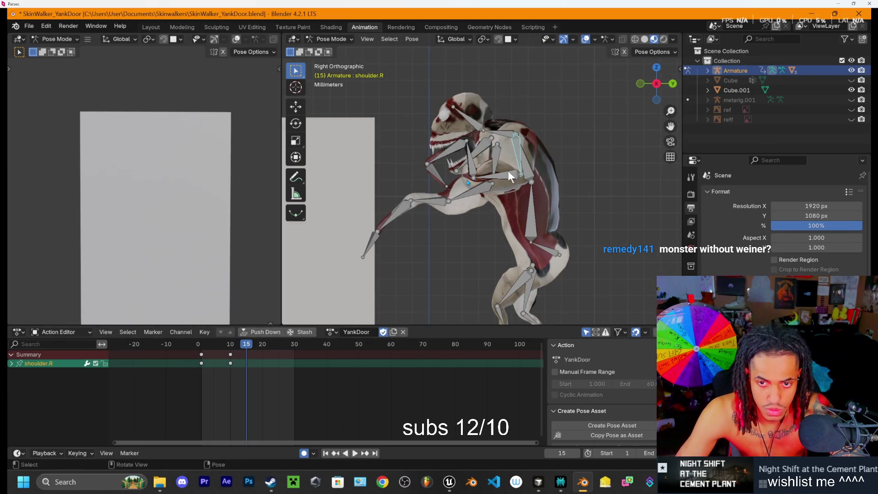
key(r)
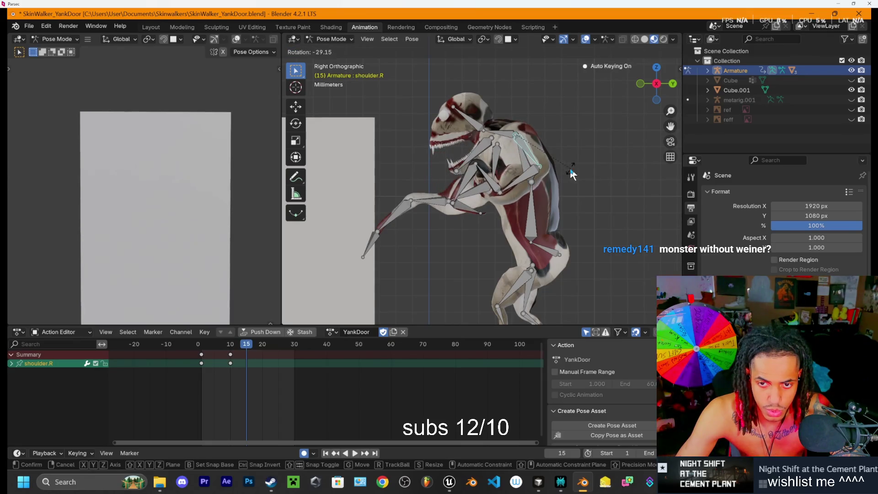
click(519, 181)
click(494, 185)
key(r)
click(523, 190)
click(475, 220)
key(r)
click(437, 232)
click(447, 241)
key(r)
click(496, 229)
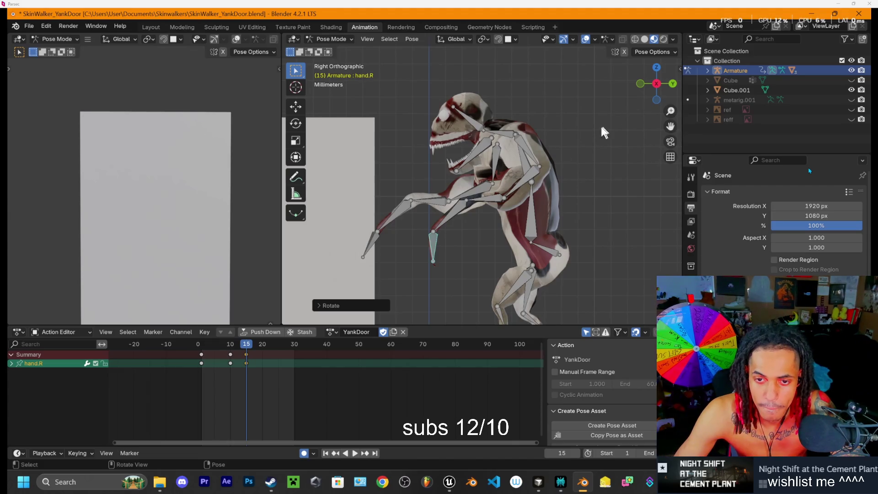
click(504, 133)
Step: Rotate Spine3 at frame 15 to turn the creature's head
key(r)
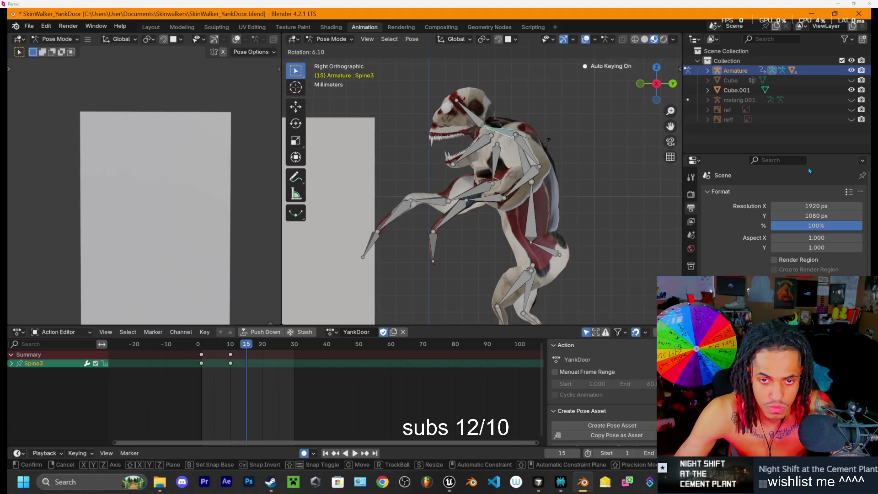
click(554, 131)
mouse_move(555, 137)
mouse_down()
mouse_move(610, 117)
mouse_move(654, 84)
mouse_move(623, 113)
mouse_move(631, 89)
mouse_up()
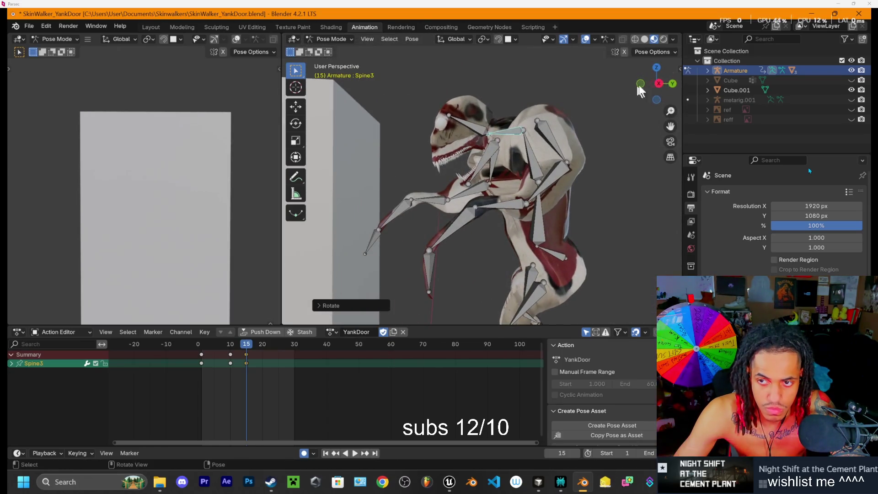
click(659, 85)
key(r)
click(562, 132)
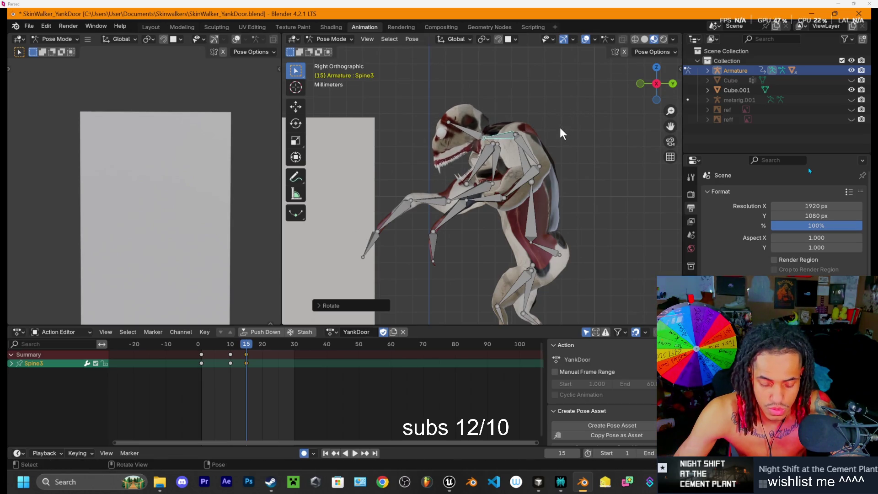
key(r)
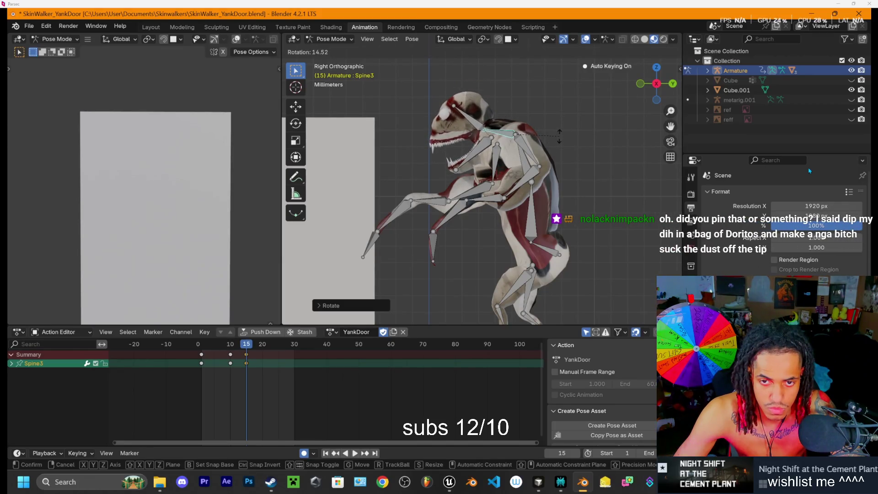
click(559, 135)
Step: Rotate Spine2 to tilt the upper body and scrub through the motion to frame 16
click(521, 141)
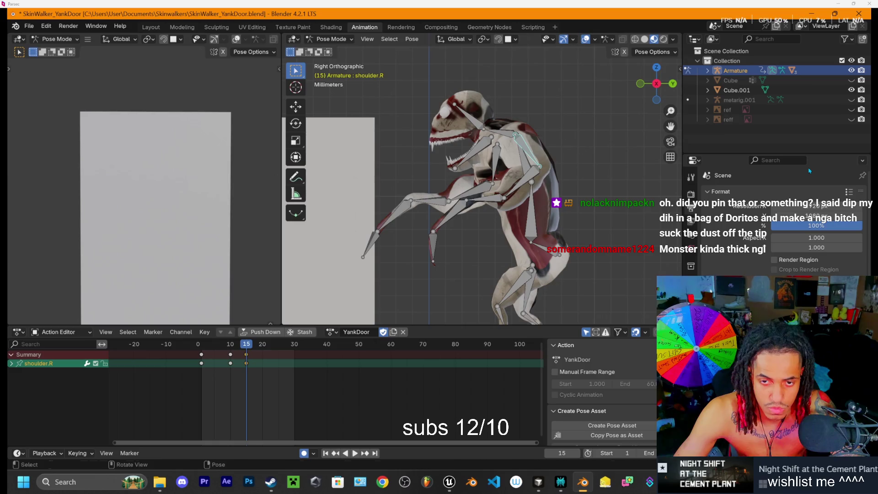
click(524, 167)
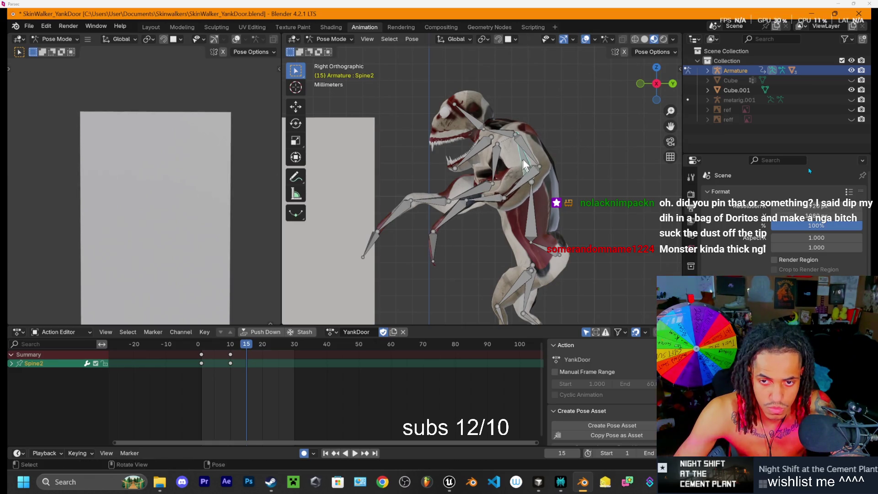
key(r)
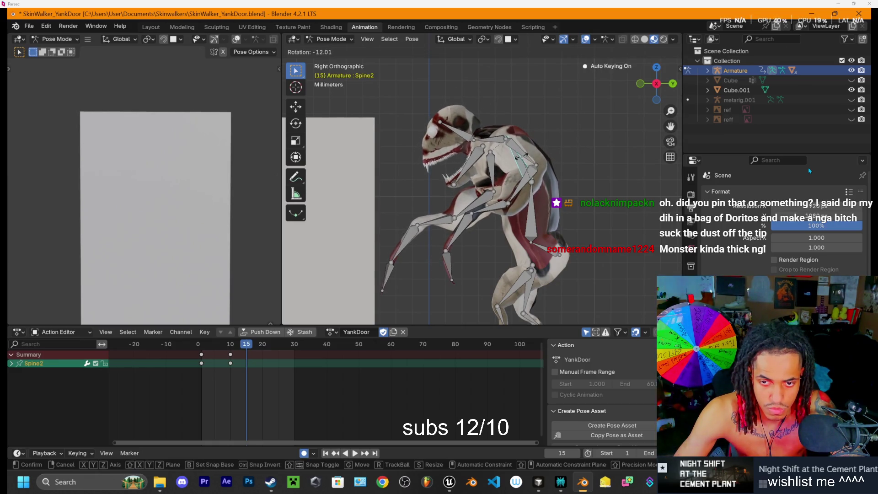
click(521, 157)
key(space)
click(218, 350)
mouse_move(219, 349)
mouse_down()
mouse_move(245, 348)
mouse_move(249, 356)
mouse_move(215, 347)
mouse_move(245, 358)
mouse_up()
mouse_move(302, 201)
mouse_down()
mouse_move(668, 196)
mouse_move(640, 206)
mouse_up()
scroll(544, 209, up, 3)
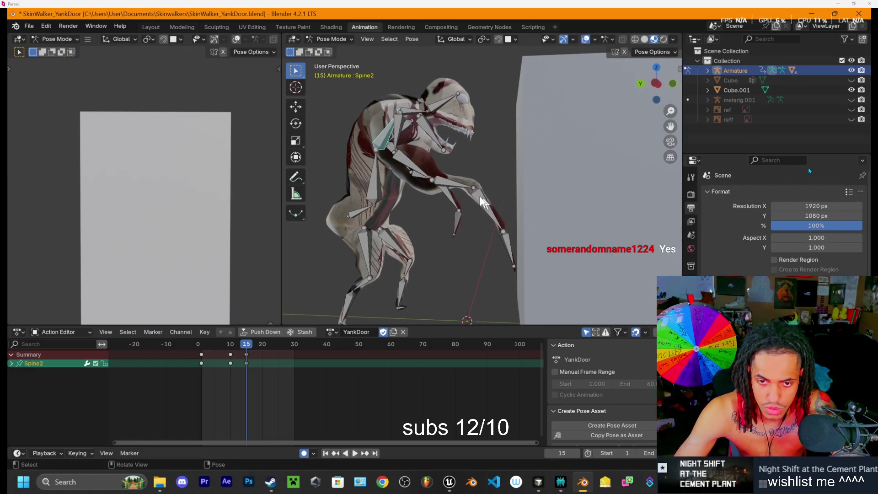
Step: Rotate upper_arm1.L forward and point hand.L toward the door
click(449, 182)
key(r)
click(551, 130)
mouse_move(551, 133)
mouse_down()
mouse_move(564, 179)
mouse_move(631, 210)
mouse_move(559, 190)
mouse_move(527, 211)
mouse_move(589, 169)
mouse_move(565, 127)
mouse_up()
click(538, 188)
click(656, 90)
key(r)
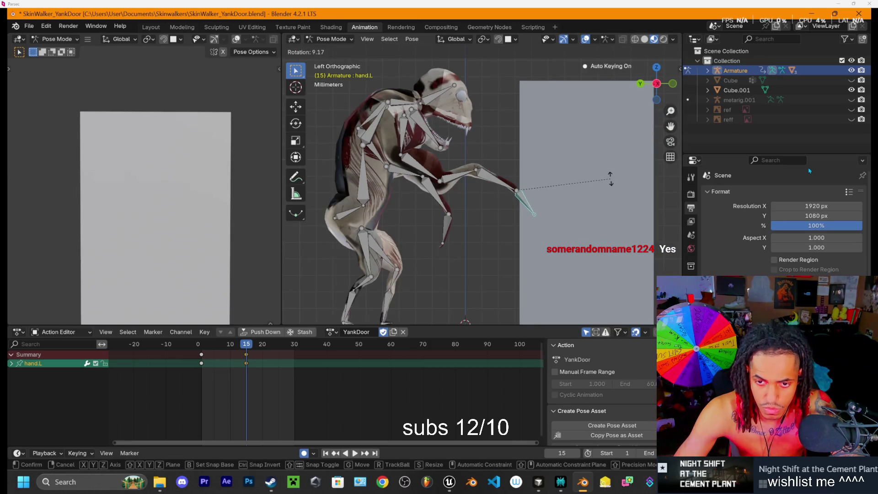
click(600, 187)
mouse_move(495, 149)
mouse_down()
mouse_move(594, 195)
mouse_move(580, 196)
mouse_move(613, 166)
mouse_move(577, 147)
mouse_up()
click(658, 95)
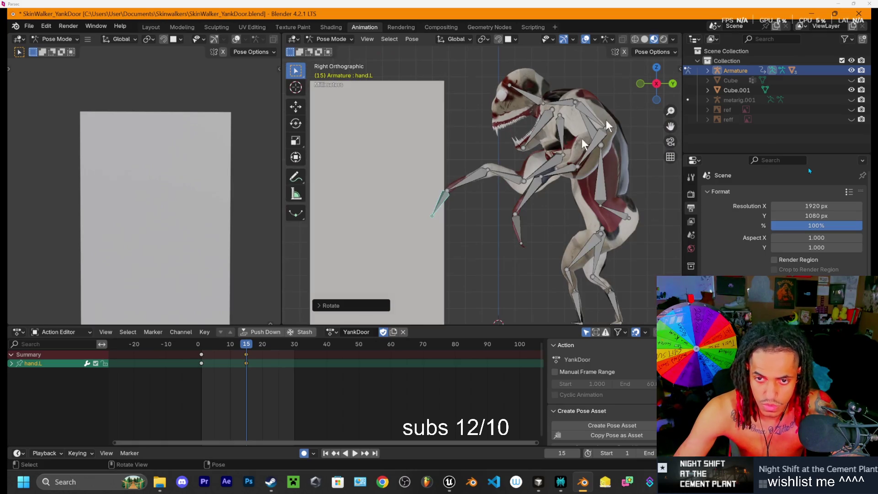
Step: Play the animation from an earlier frame to preview the reach
click(220, 350)
key(space)
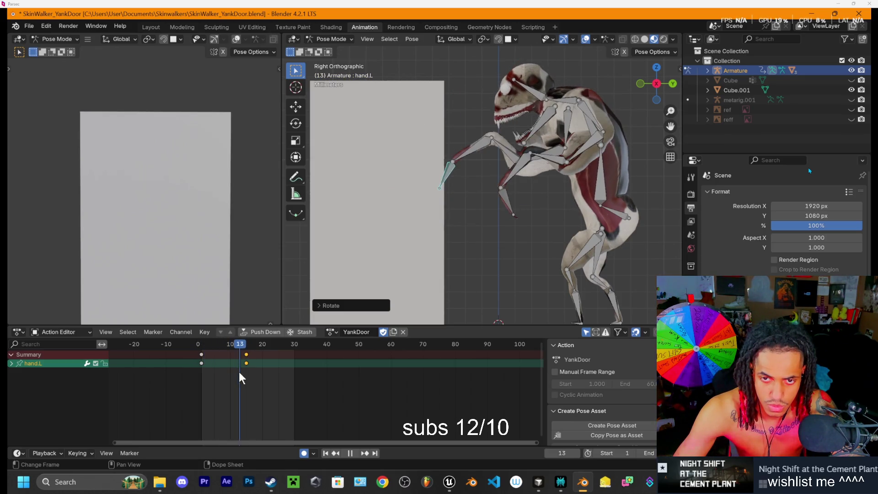
key(space)
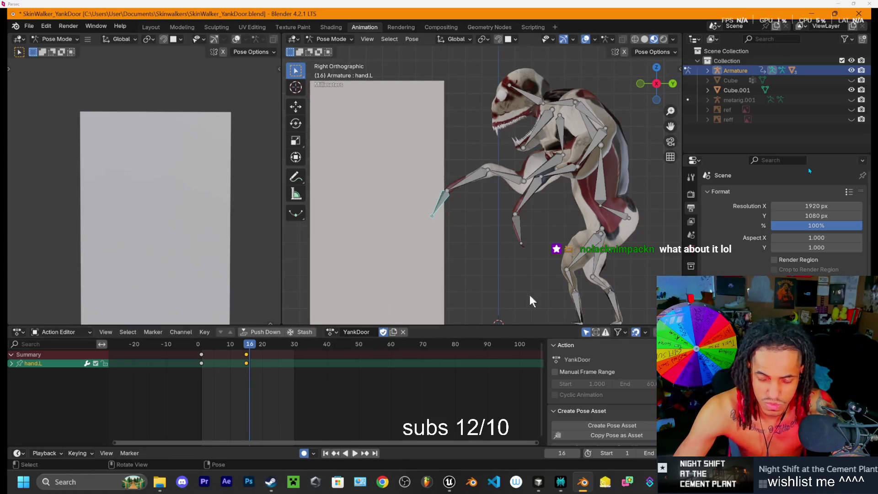
mouse_move(251, 351)
mouse_down()
mouse_move(194, 350)
mouse_move(244, 355)
mouse_up()
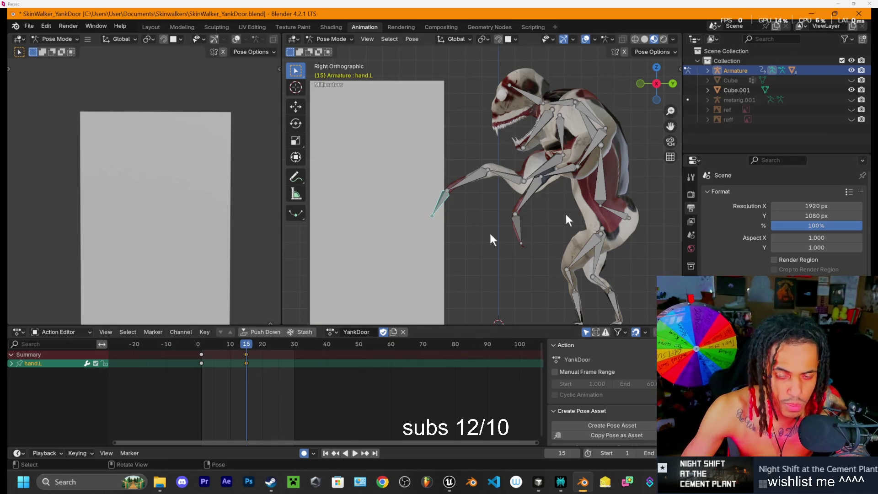
Step: Key the whole pose at frame 15, then move to frame 20
drag(621, 167, 549, 196)
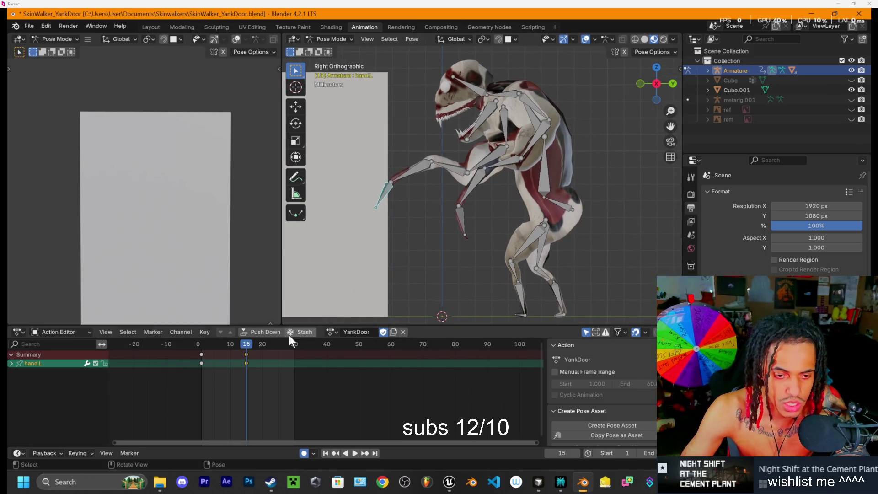
mouse_move(246, 342)
mouse_down()
mouse_move(219, 342)
mouse_move(247, 350)
mouse_up()
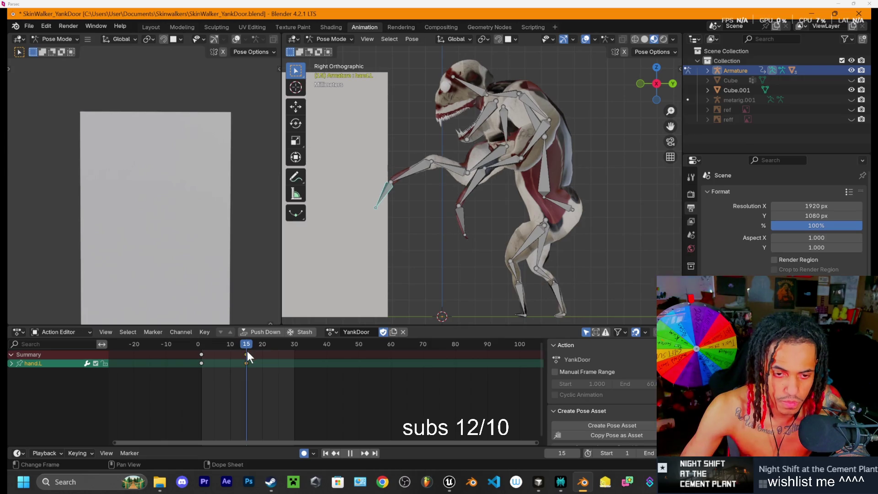
key(i)
click(252, 344)
drag(256, 345, 262, 347)
Step: Rotate Spine2 and Spine1 at frame 20 to straighten the body and lean it forward
click(535, 121)
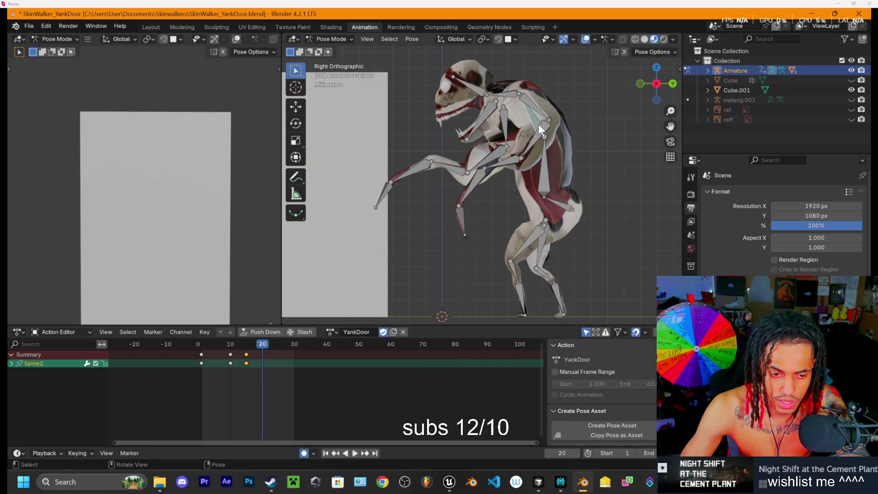
drag(578, 114, 572, 121)
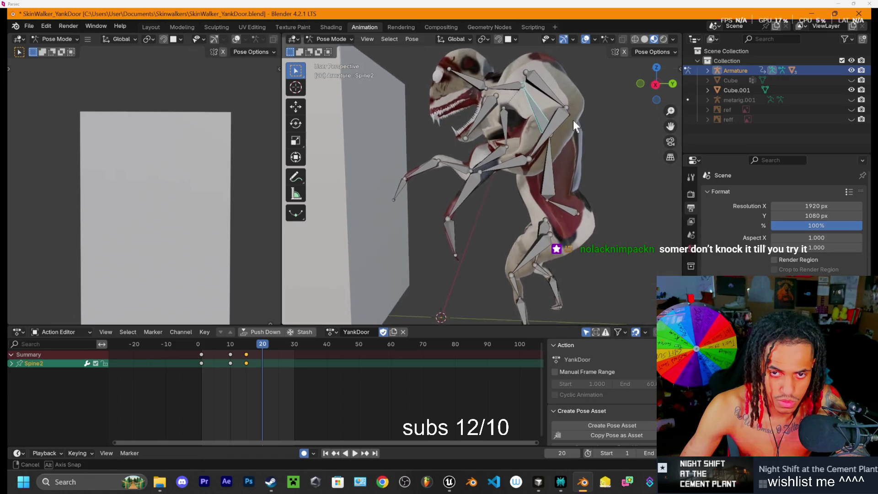
click(656, 84)
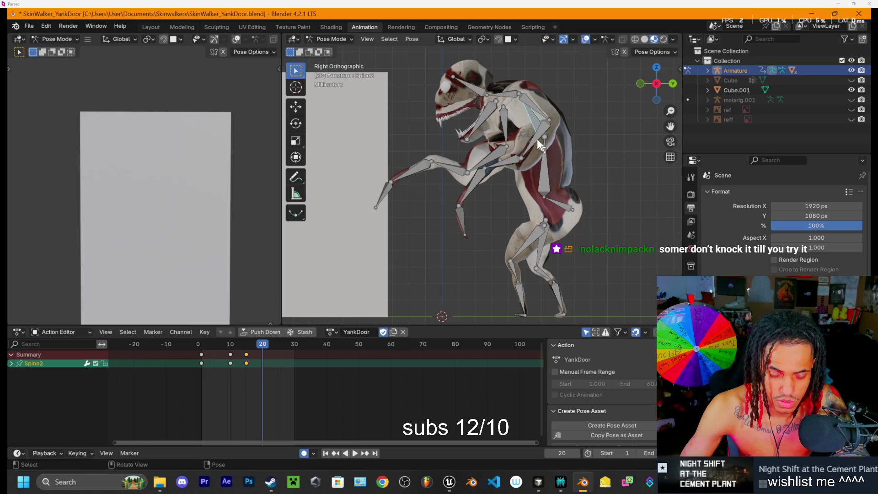
key(r)
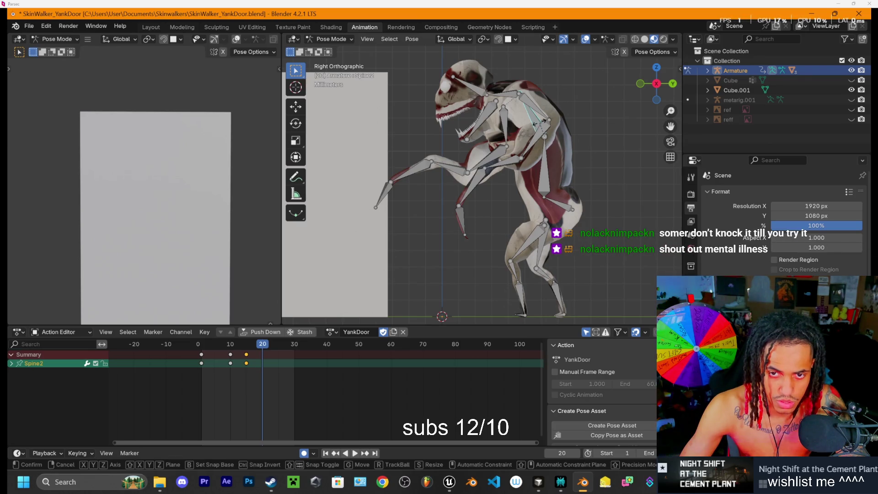
click(545, 170)
click(546, 172)
key(r)
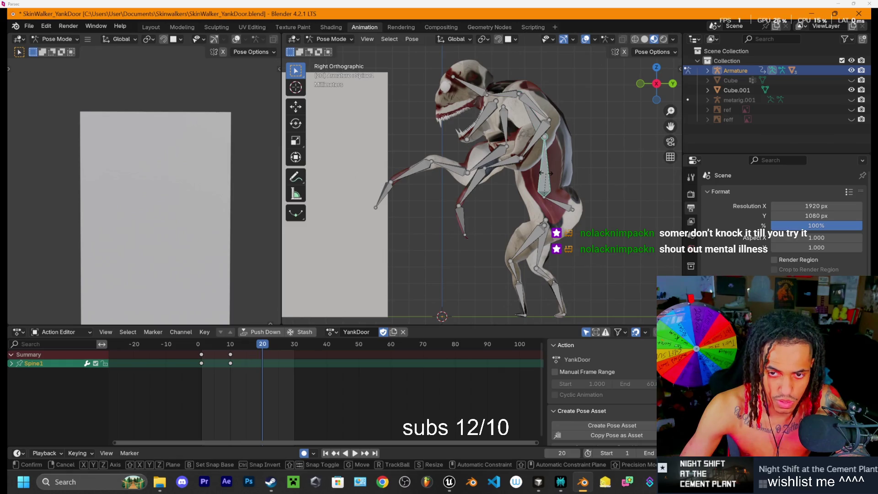
click(551, 142)
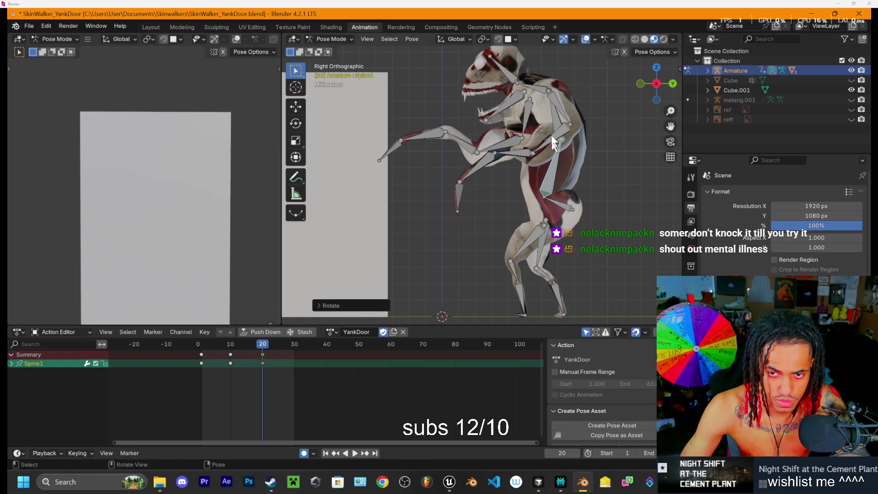
click(559, 114)
key(r)
mouse_move(554, 125)
mouse_down()
mouse_move(515, 114)
mouse_move(377, 117)
mouse_move(634, 89)
mouse_up()
click(660, 86)
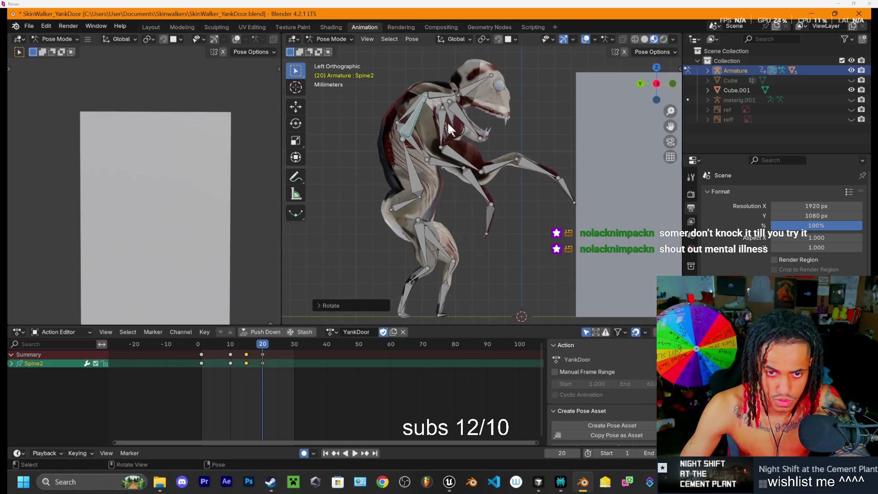
Step: Rotate shoulder.L and upper_arm1.L, then tilt Spine2 so the upper body and head lean back
click(455, 122)
key(r)
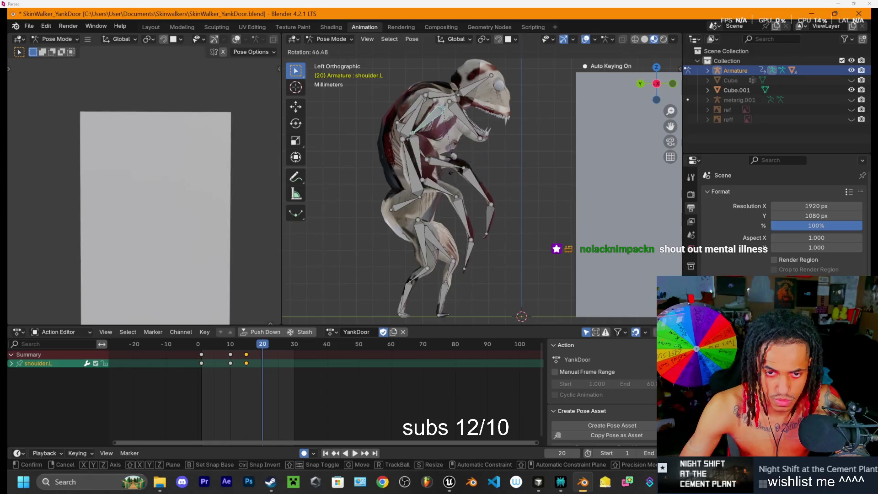
click(458, 175)
click(458, 165)
key(r)
click(456, 156)
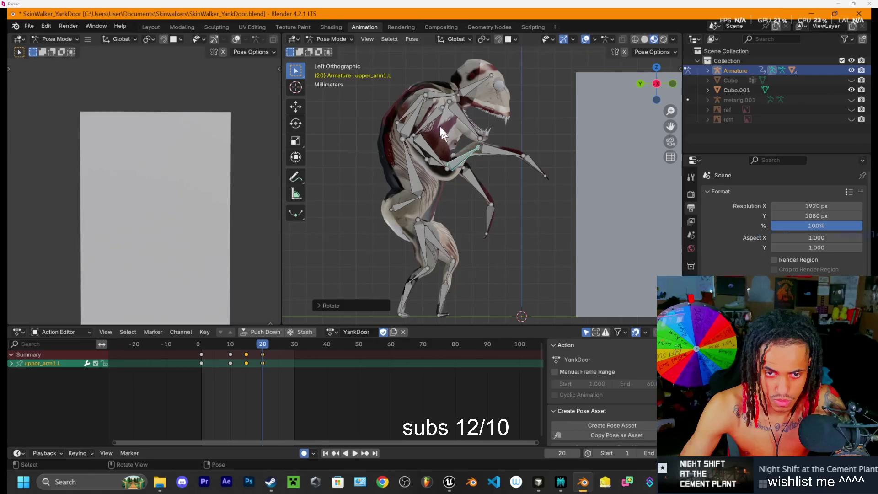
click(411, 120)
key(r)
click(405, 138)
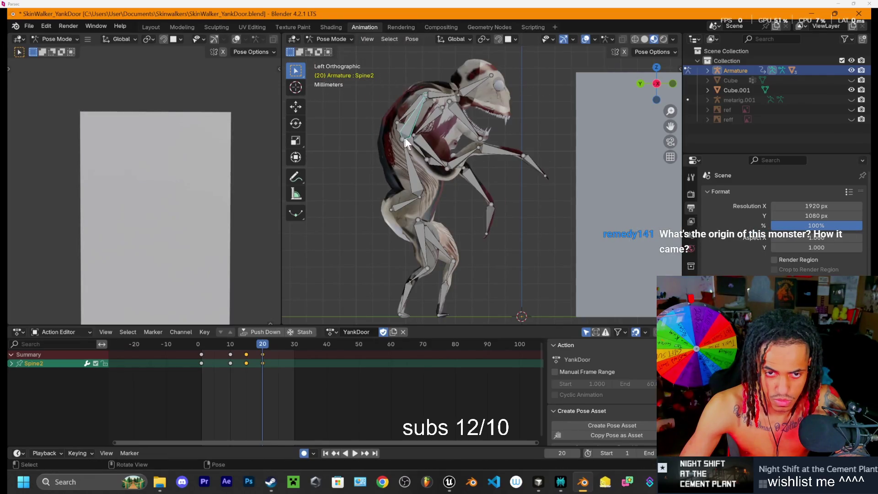
Step: Swing the left arm down via shoulder.L, lower_arm.L and upper_arm1.L, then play back the motion
click(440, 112)
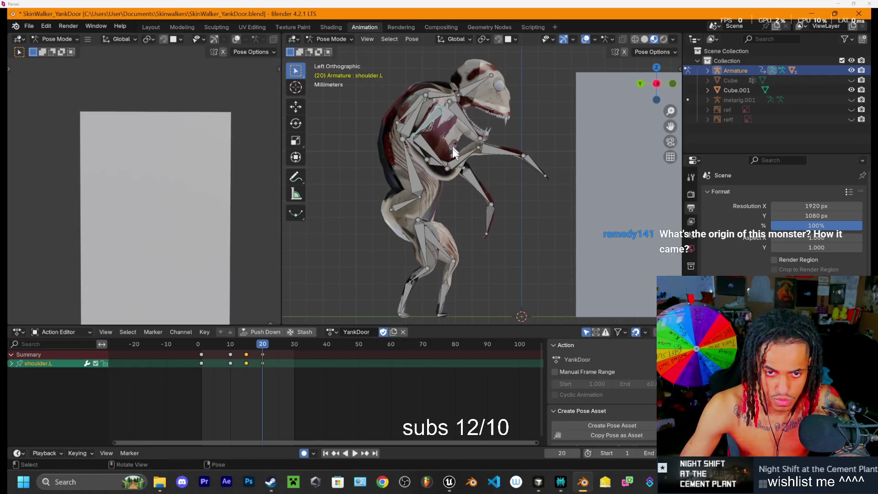
key(r)
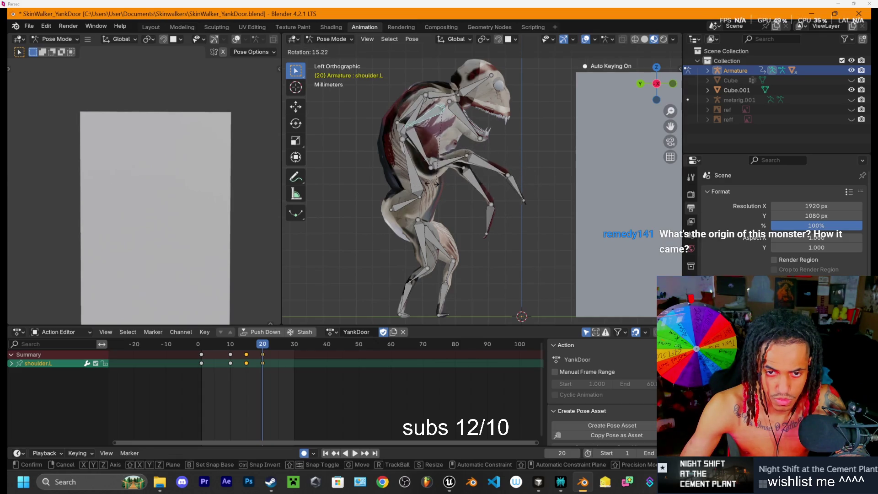
click(454, 173)
click(446, 170)
key(r)
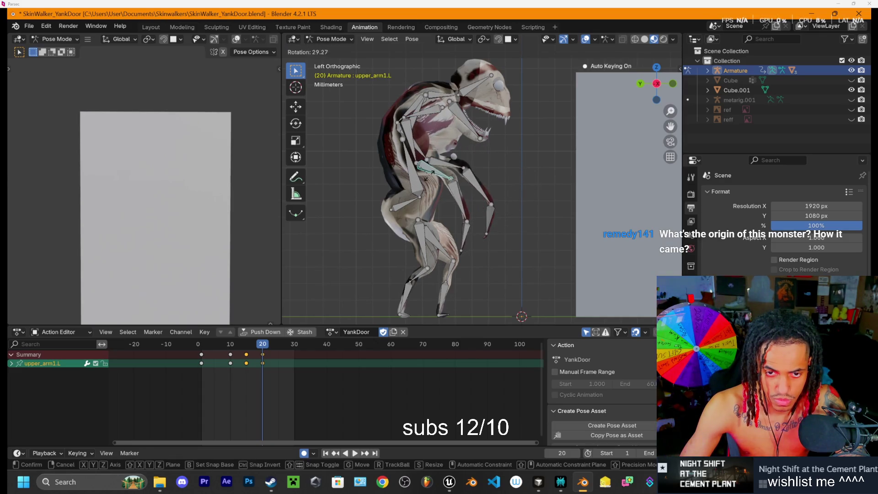
click(445, 188)
click(426, 176)
key(r)
click(443, 192)
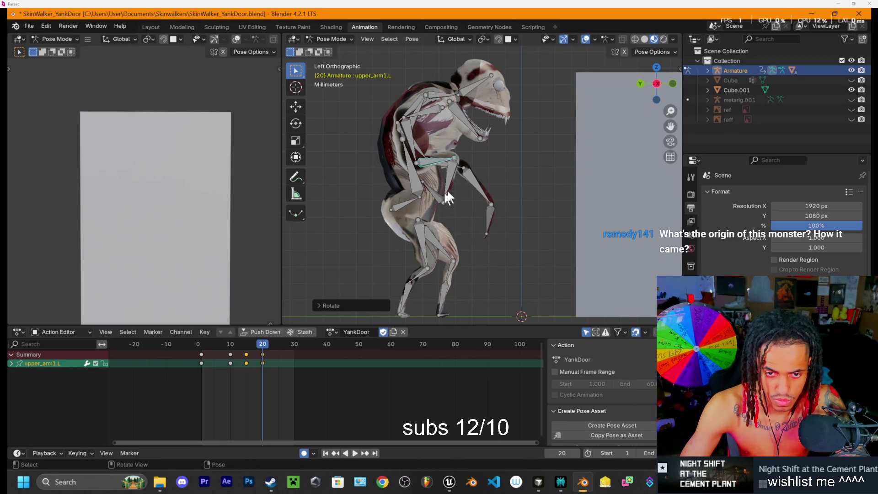
click(451, 181)
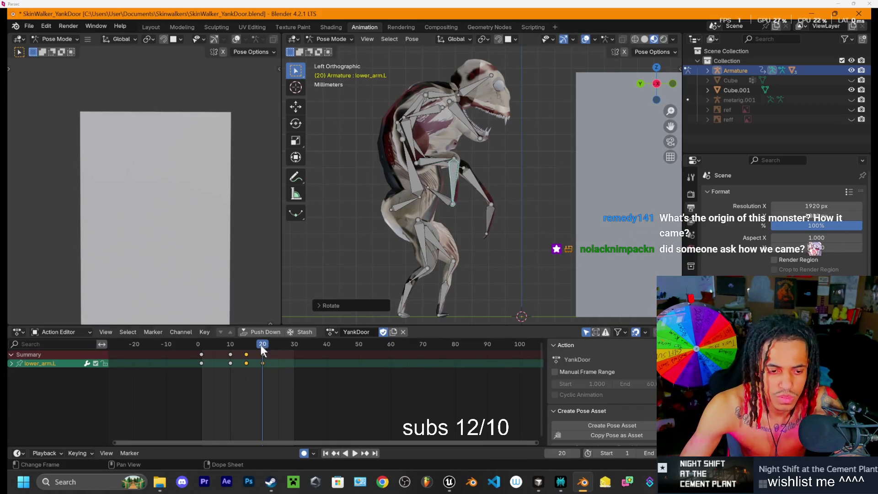
key(space)
mouse_move(232, 359)
mouse_down()
mouse_move(204, 355)
mouse_move(272, 367)
mouse_move(227, 361)
mouse_move(265, 375)
mouse_up()
mouse_move(375, 273)
mouse_down()
mouse_move(495, 206)
mouse_move(510, 217)
mouse_move(306, 310)
mouse_up()
mouse_move(261, 343)
mouse_down()
mouse_move(202, 343)
mouse_move(262, 355)
mouse_up()
click(659, 89)
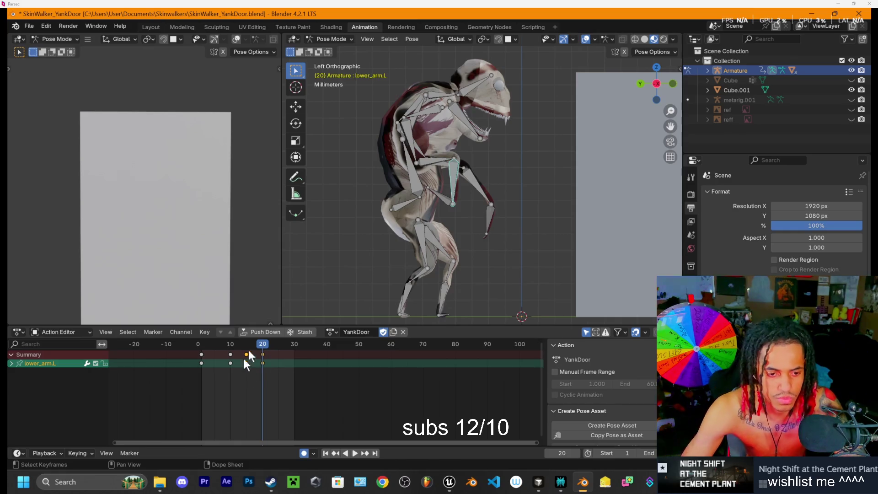
Step: Play the reach to frame 15 and try raising the left shoulder, then undo it
key(space)
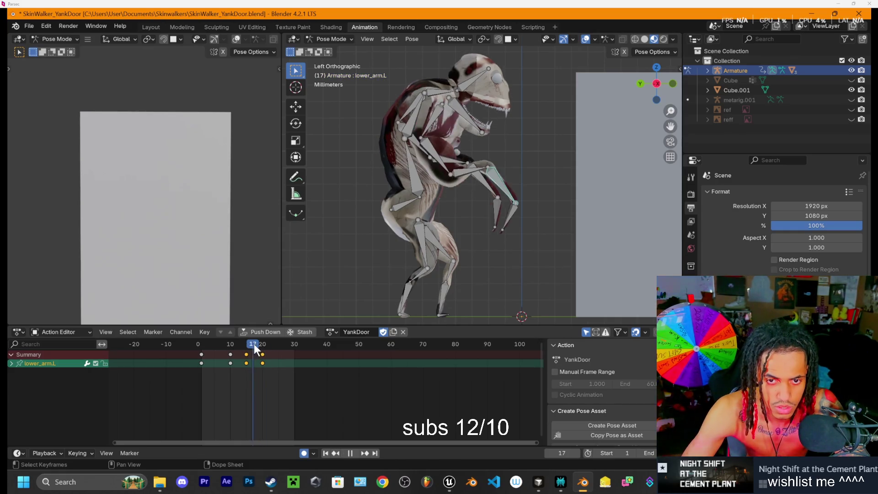
key(space)
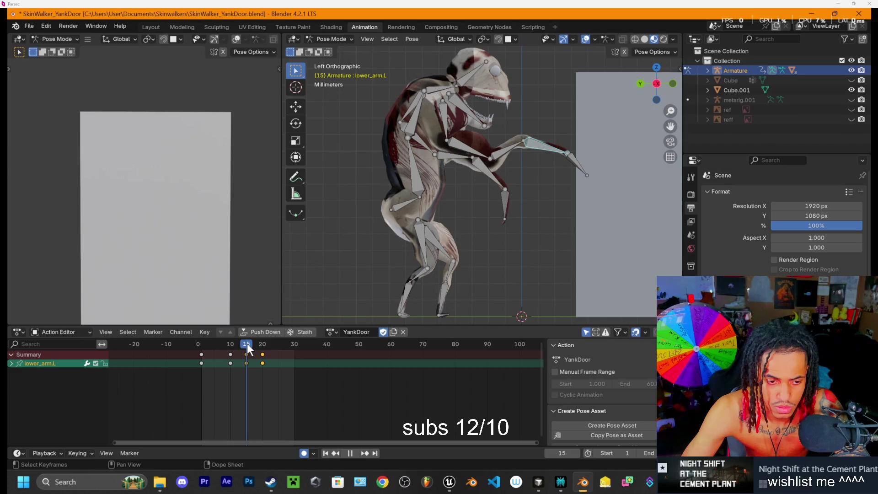
click(445, 117)
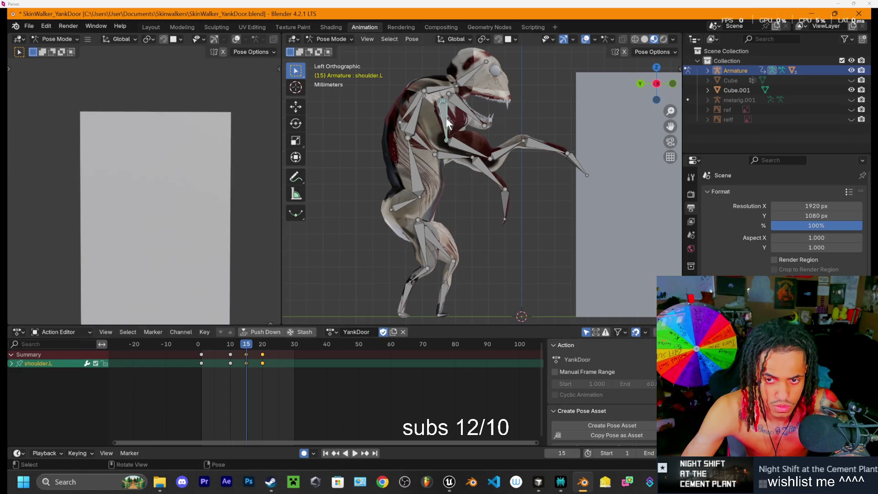
key(r)
click(476, 148)
key(ctrl+z)
Step: At frame 15, rotate the left forearm and upper_arm1.L to stretch the reach forward
click(509, 158)
click(541, 165)
key(r)
click(578, 169)
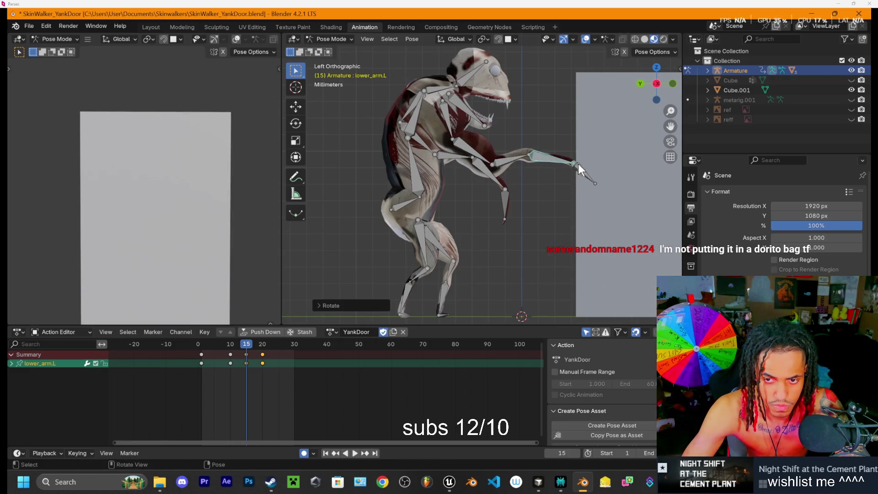
key(r)
click(590, 172)
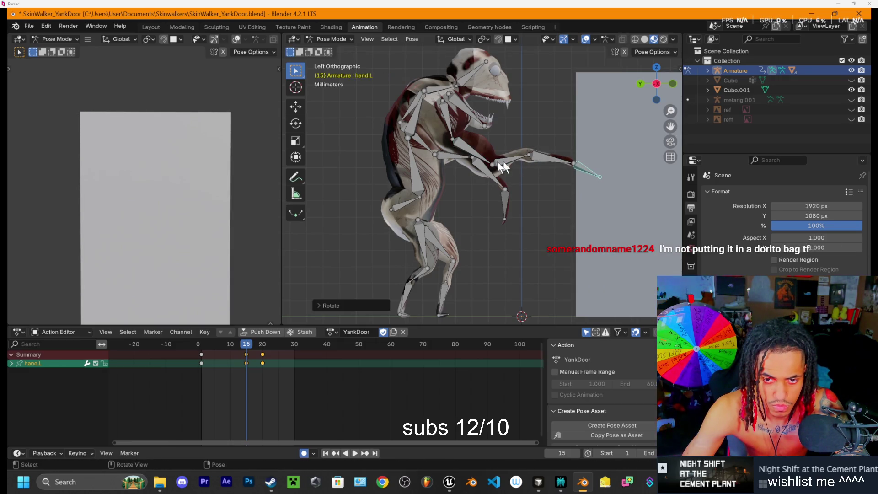
click(501, 160)
key(r)
click(502, 165)
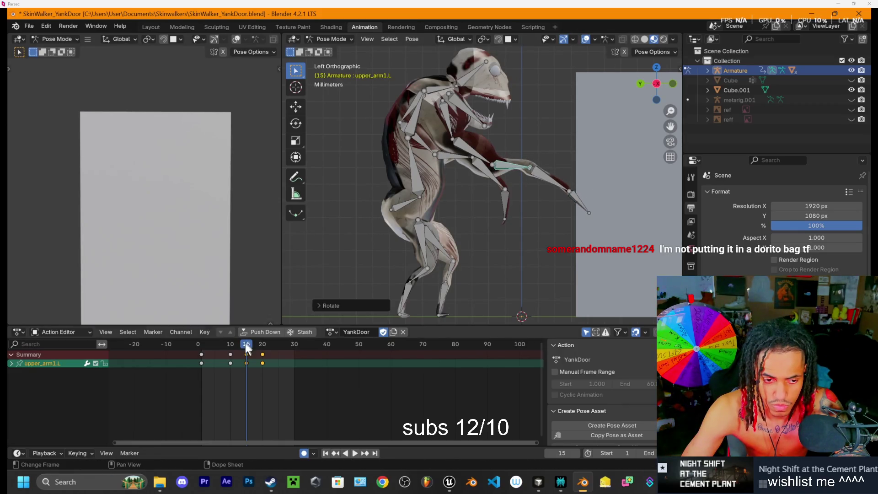
Step: At frame 20, rotate the left hand twice and lower upper_arm1.L
key(space)
drag(258, 345, 261, 346)
key(space)
click(456, 213)
key(r)
click(452, 201)
key(r)
click(463, 210)
click(436, 166)
key(r)
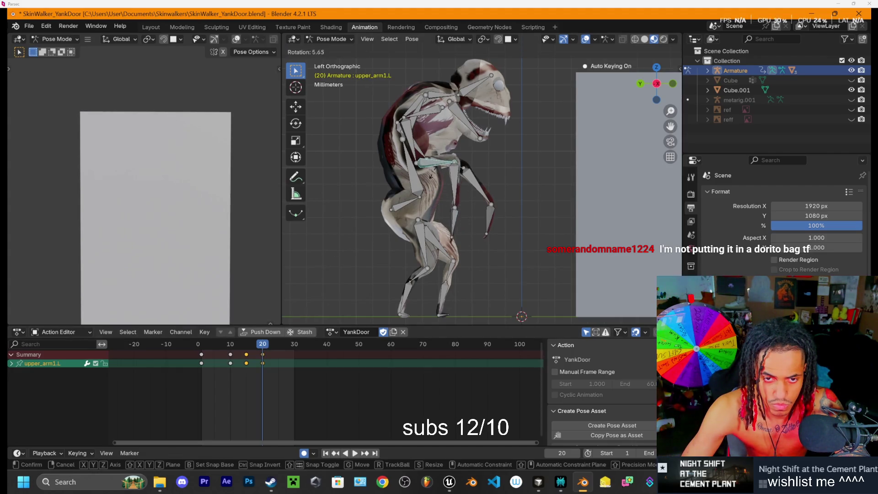
click(429, 226)
Step: Lay the left hand horizontal and rotate upper_arm.L and the left shoulder into the pulled-back pose
click(430, 224)
key(r)
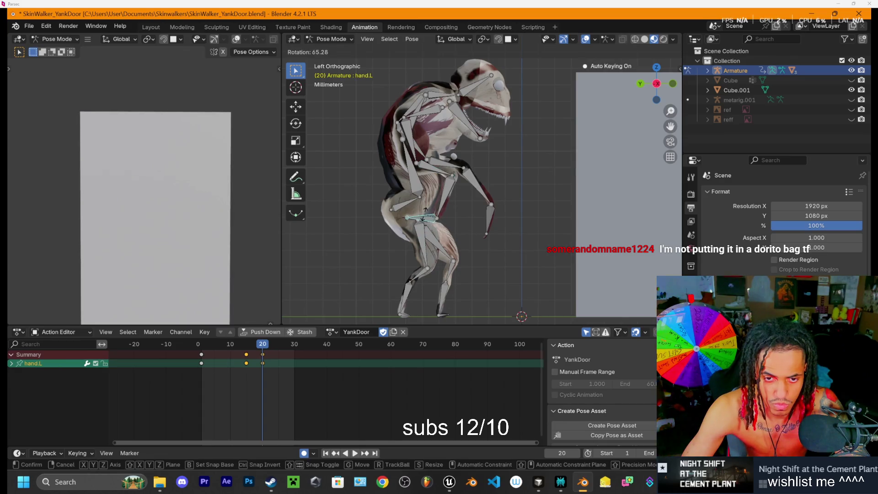
click(410, 145)
click(405, 142)
key(r)
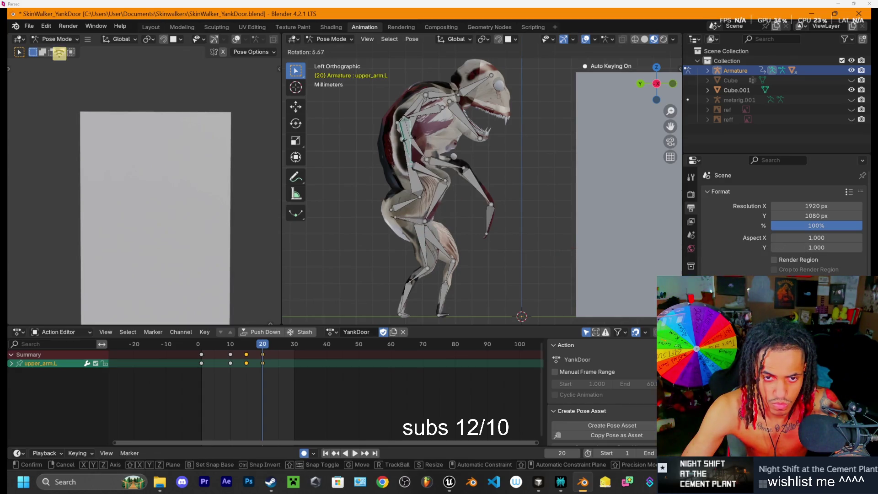
click(429, 116)
click(435, 110)
key(r)
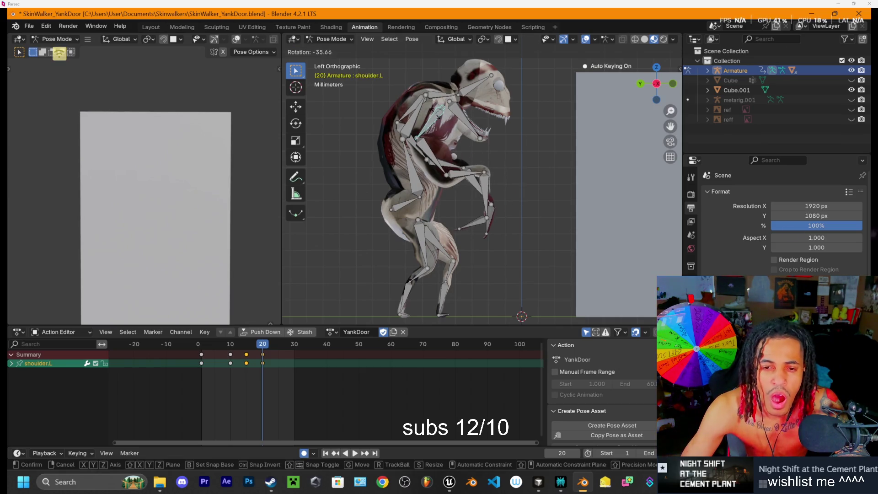
click(457, 136)
key(r)
click(659, 50)
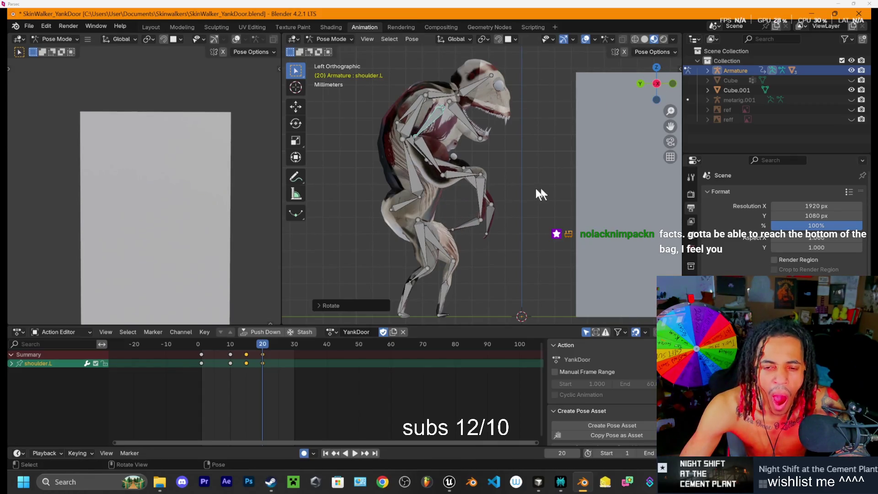
Step: Fine-tune upper_arm1.L and upper_arm.L rotations for the frame-20 left arm pose
click(477, 183)
key(r)
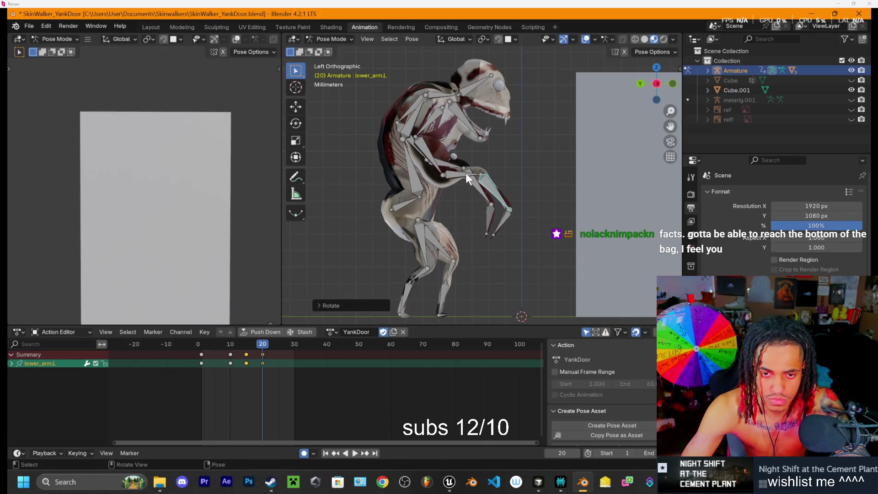
click(457, 181)
click(433, 164)
key(r)
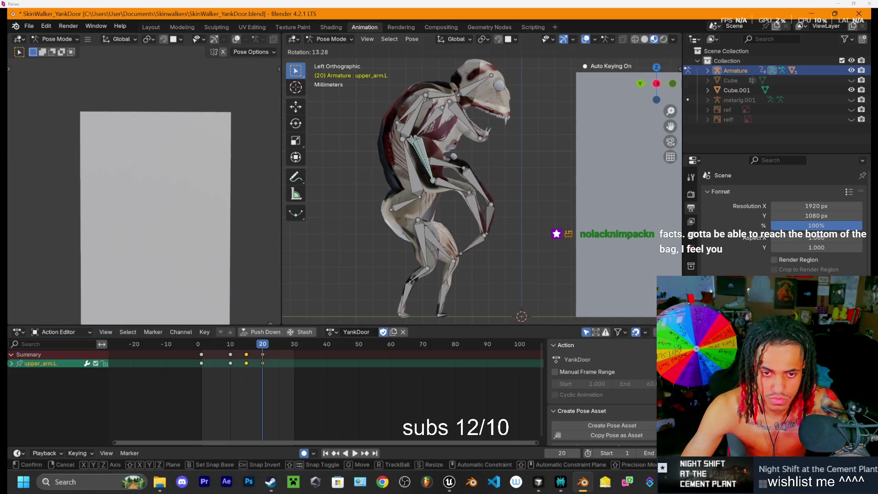
click(423, 182)
Step: Switch to Right Orthographic view and rotate upper_arm.R at frame 20
mouse_move(457, 192)
mouse_down()
mouse_move(654, 183)
mouse_move(841, 141)
mouse_up()
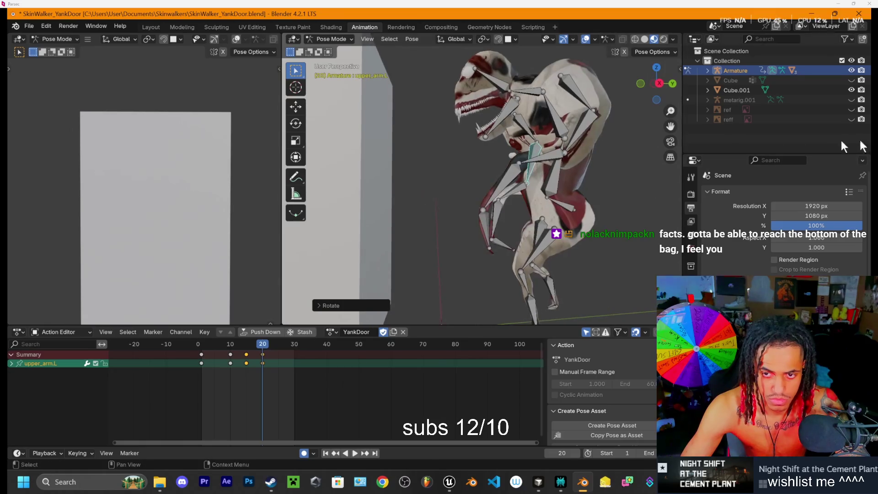
click(661, 85)
click(555, 134)
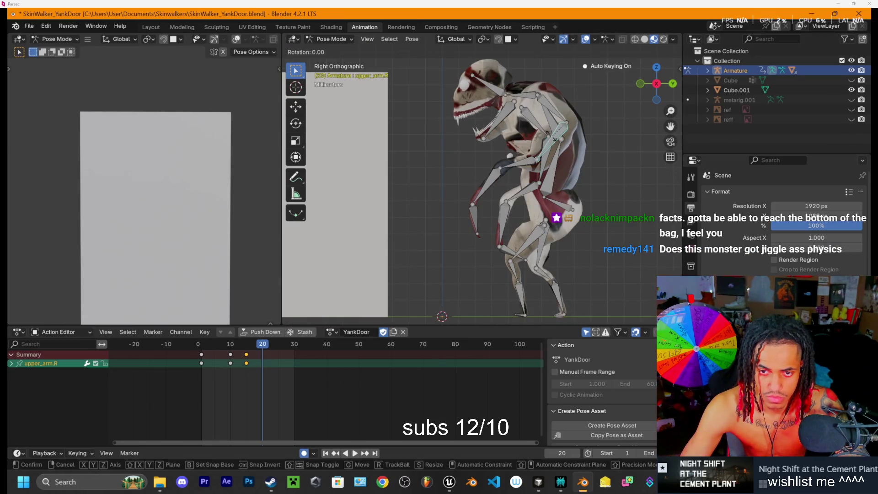
key(r)
click(553, 106)
Step: Swing the right forearm and upper_arm1.R down and readjust upper_arm.R at frame 20
click(511, 142)
key(r)
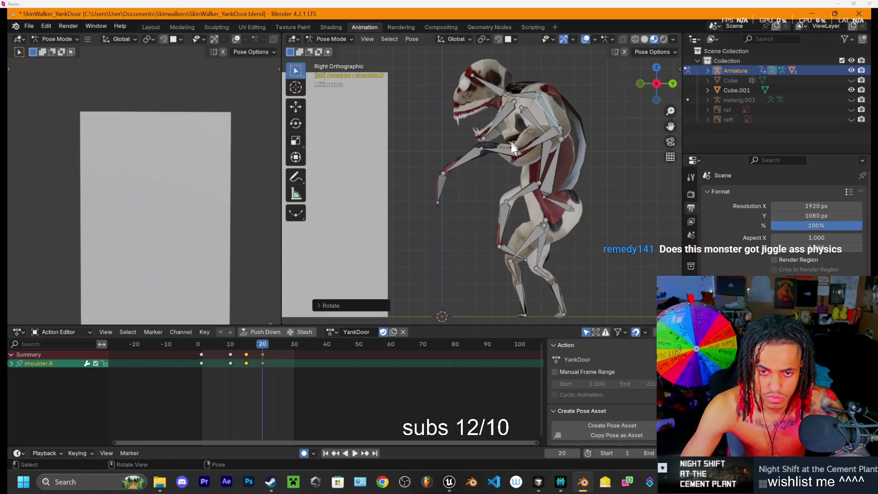
click(513, 158)
click(513, 157)
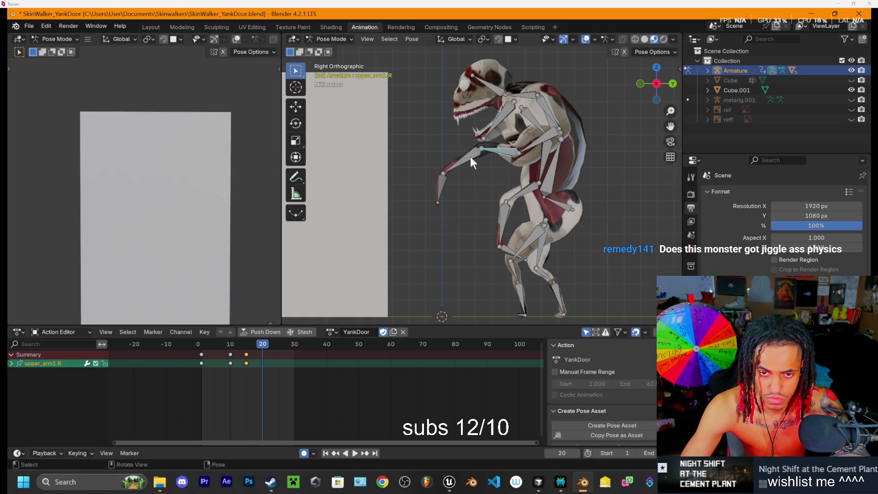
key(r)
click(478, 160)
click(502, 149)
key(r)
click(502, 153)
click(544, 139)
key(r)
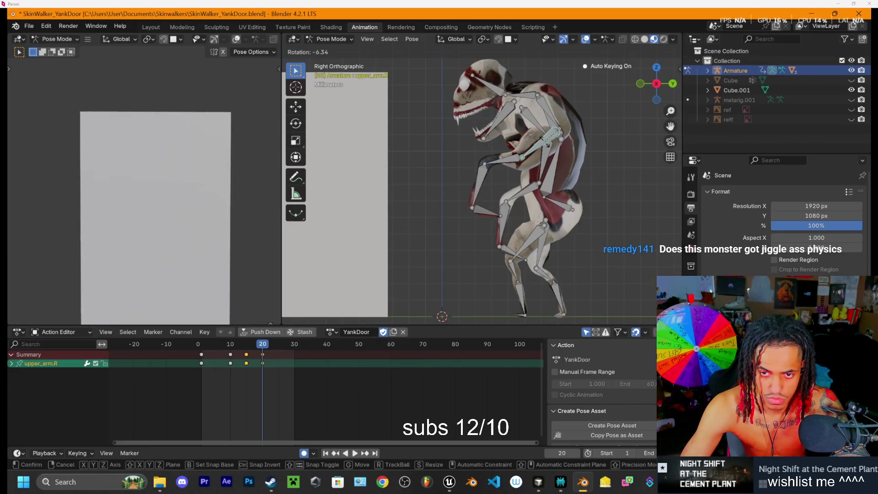
click(403, 263)
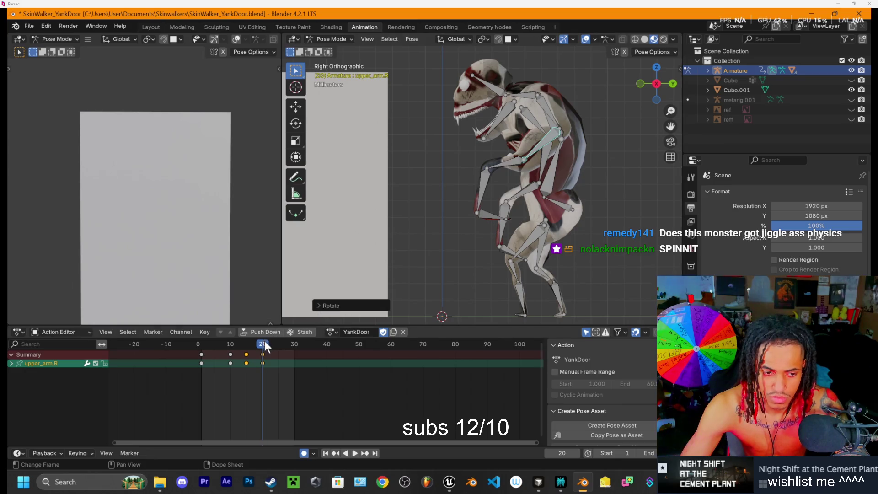
Step: Scrub from frame 15 to 20 to review the arm motion
click(243, 348)
drag(242, 347, 261, 354)
mouse_move(575, 163)
mouse_down()
mouse_move(419, 174)
mouse_move(345, 169)
mouse_up()
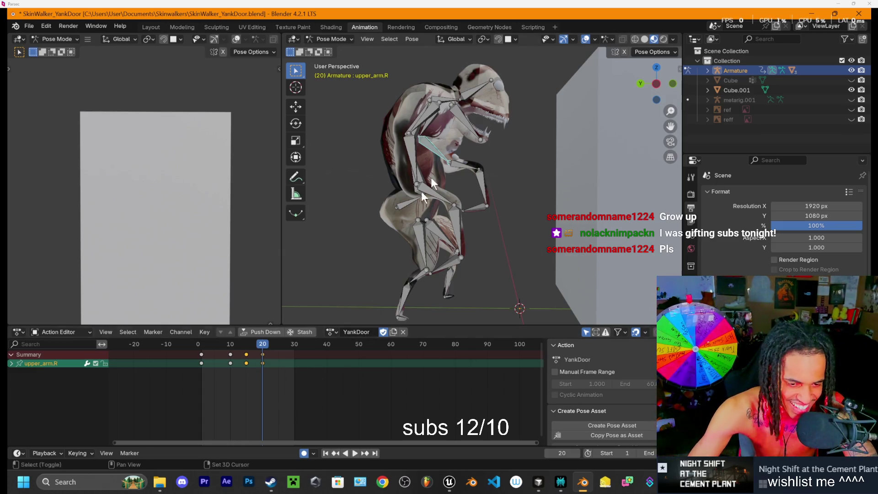
Step: Set up a zoomed-out side view of the creature rig and start playback
drag(543, 200, 541, 208)
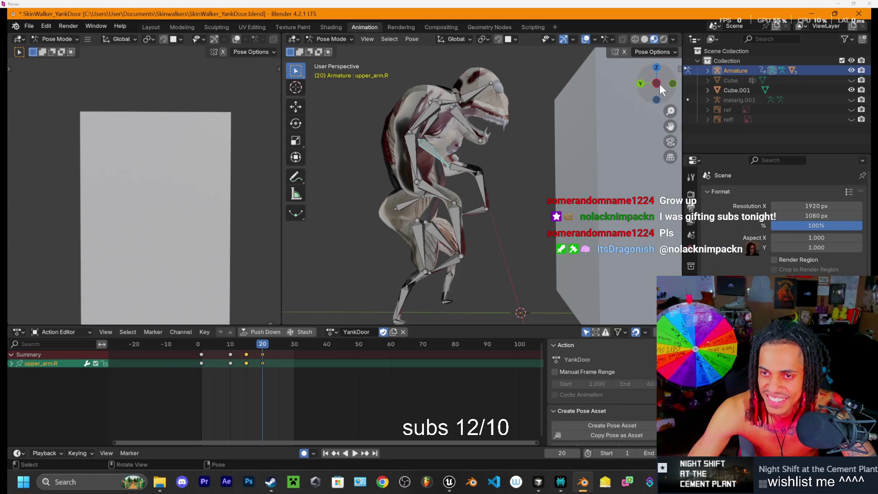
click(656, 83)
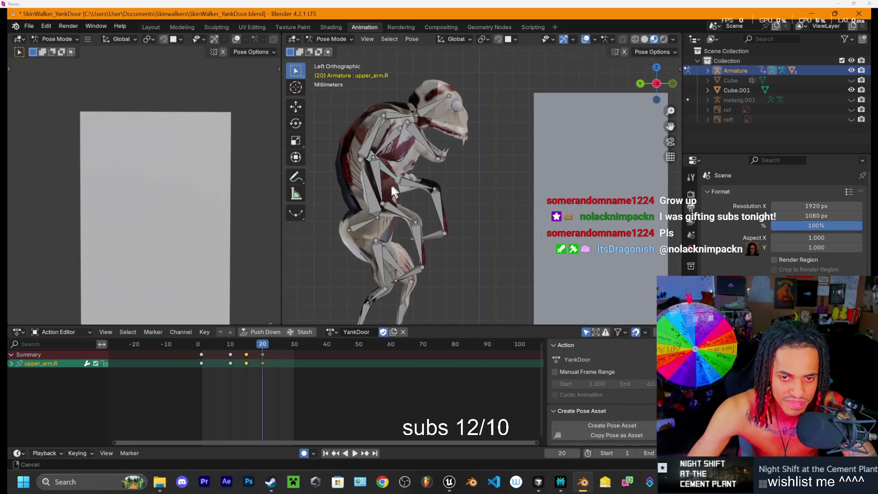
scroll(392, 183, down, 1)
scroll(456, 190, down, 2)
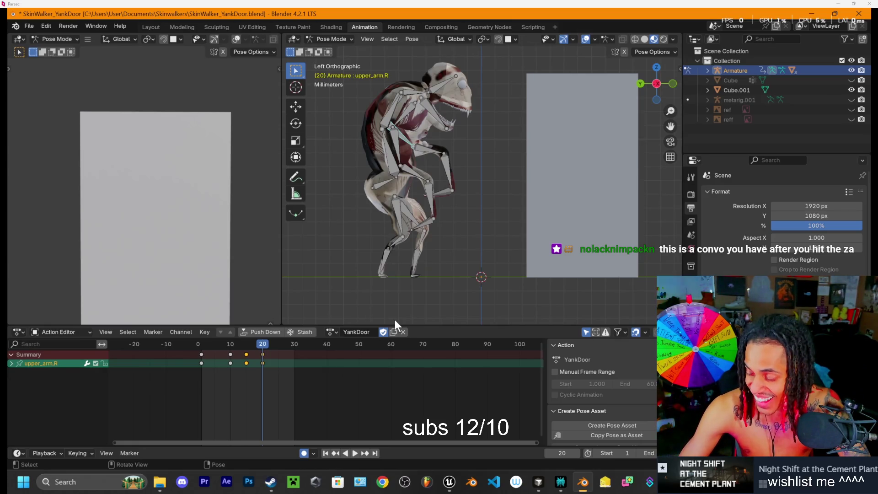
key(space)
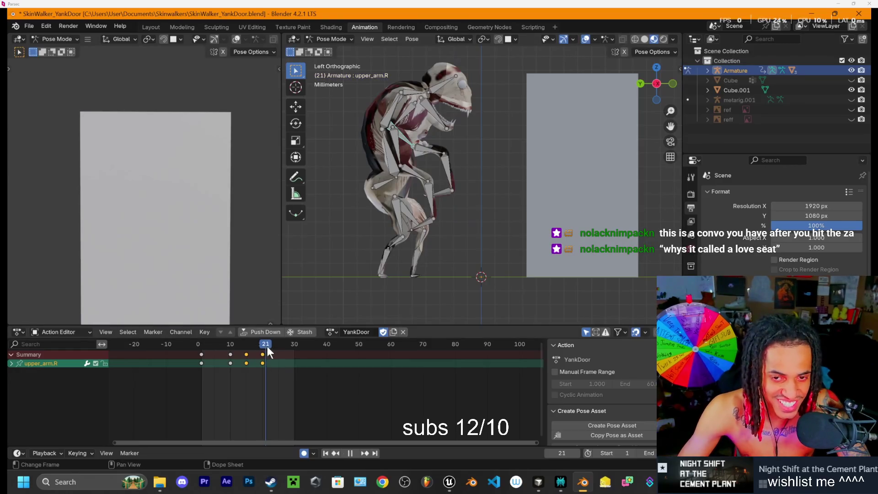
Step: Scrub to around frame 15 and move the jaw bone to a new position
mouse_move(270, 344)
mouse_down()
mouse_move(221, 346)
mouse_move(245, 348)
mouse_up()
key(space)
mouse_move(255, 347)
mouse_down()
mouse_move(232, 346)
mouse_move(245, 345)
mouse_up()
key(space)
key(space)
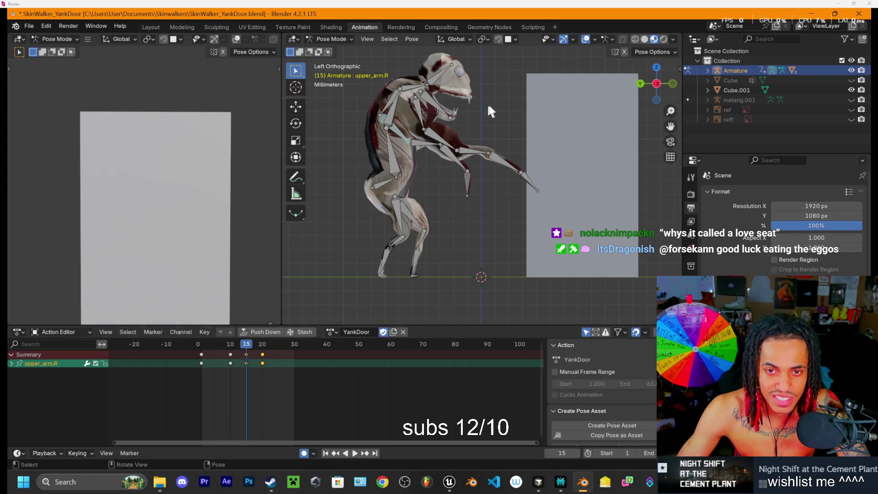
click(428, 97)
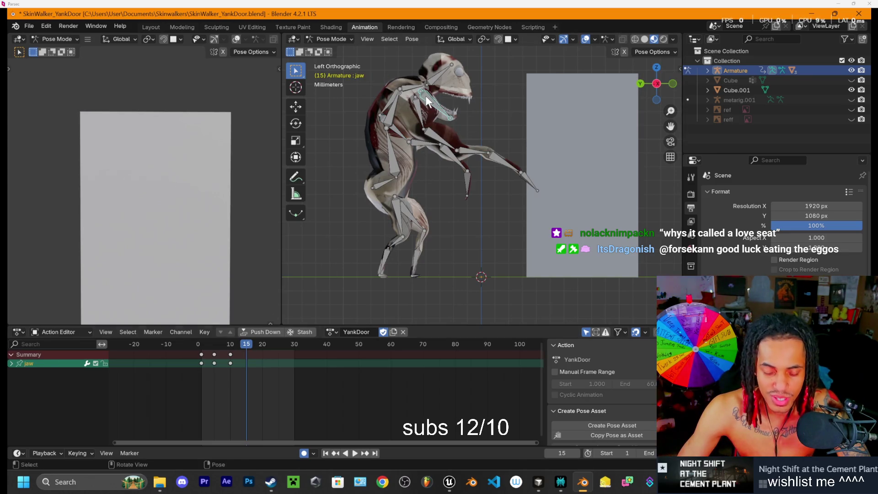
key(g)
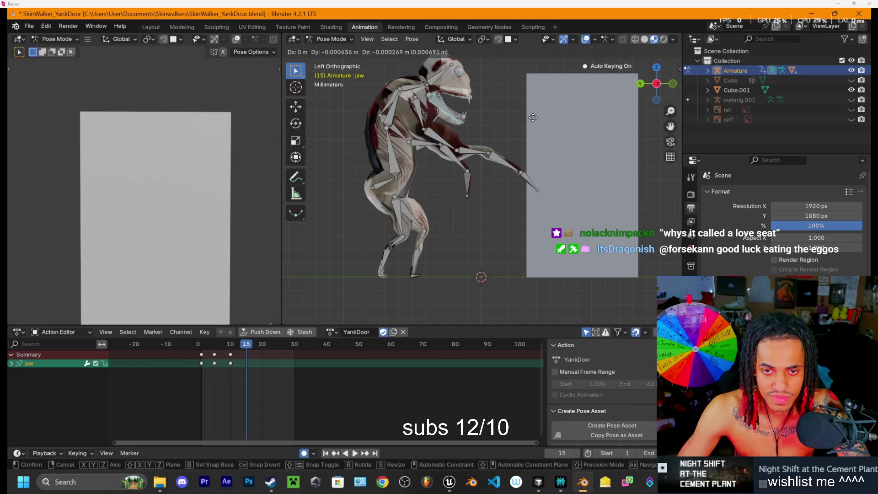
click(524, 122)
Step: Rotate the jaw open, refining it from a close-up side view of the head
click(432, 80)
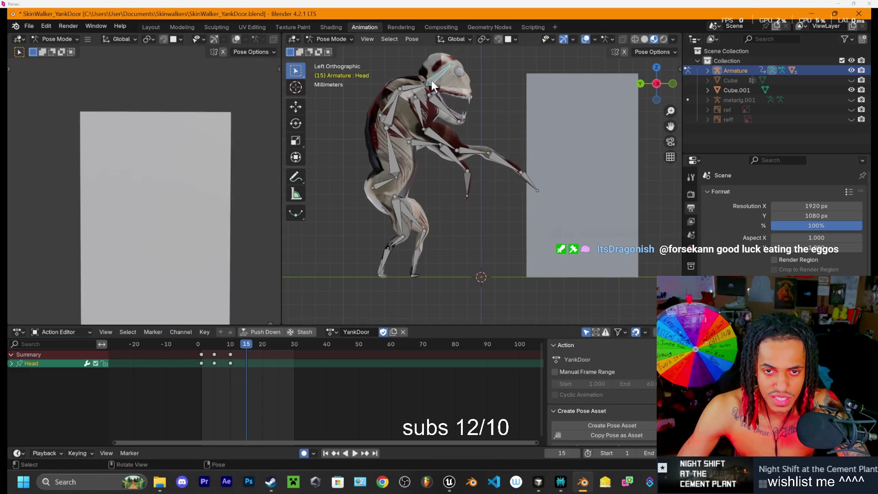
shift+click(435, 97)
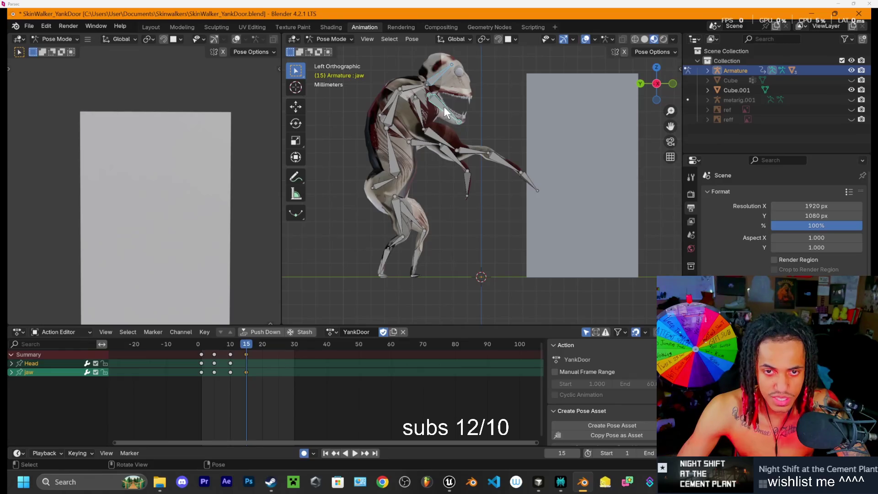
click(445, 112)
key(r)
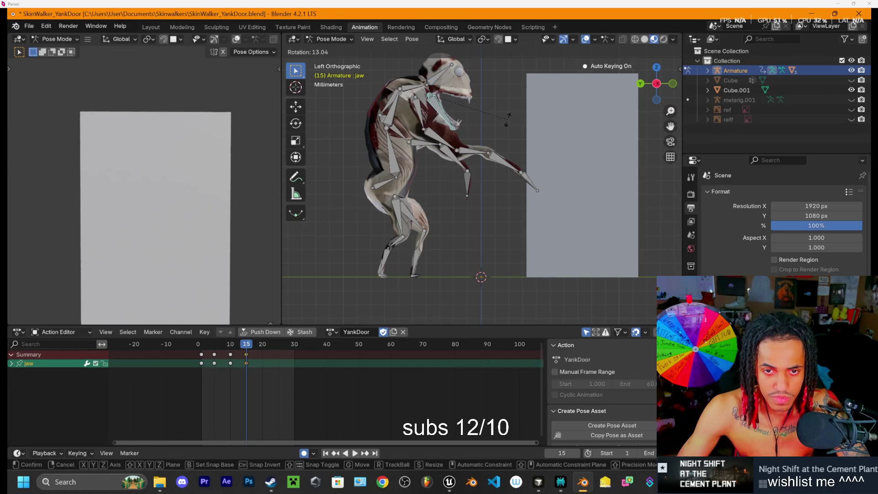
click(507, 120)
mouse_move(508, 120)
mouse_down()
mouse_move(472, 115)
mouse_move(471, 132)
mouse_up()
mouse_move(183, 160)
mouse_down()
mouse_move(173, 202)
mouse_move(191, 149)
mouse_move(137, 108)
mouse_up()
click(645, 86)
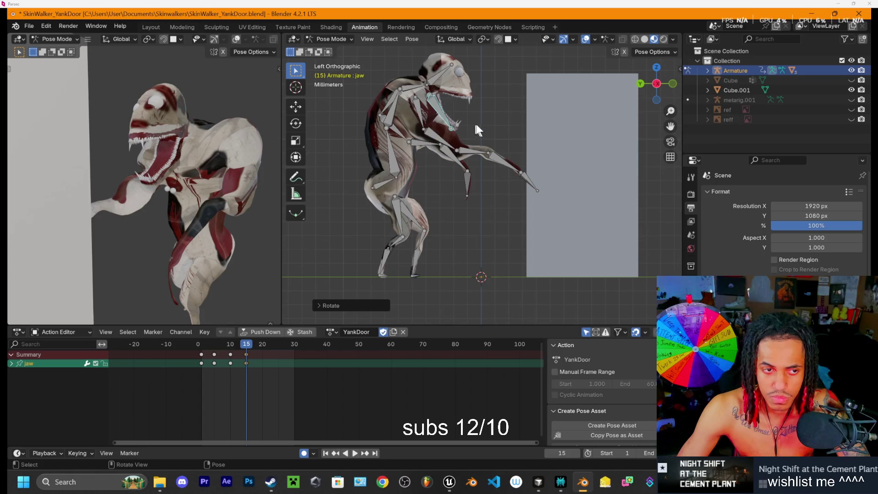
key(r)
click(457, 87)
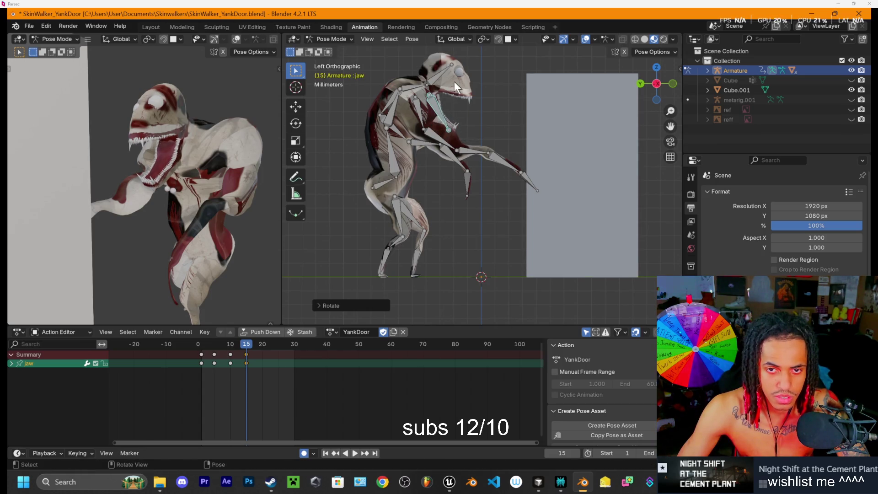
Step: Tilt the Head slightly, then begin rotating the jaw from the front view
click(432, 76)
key(r)
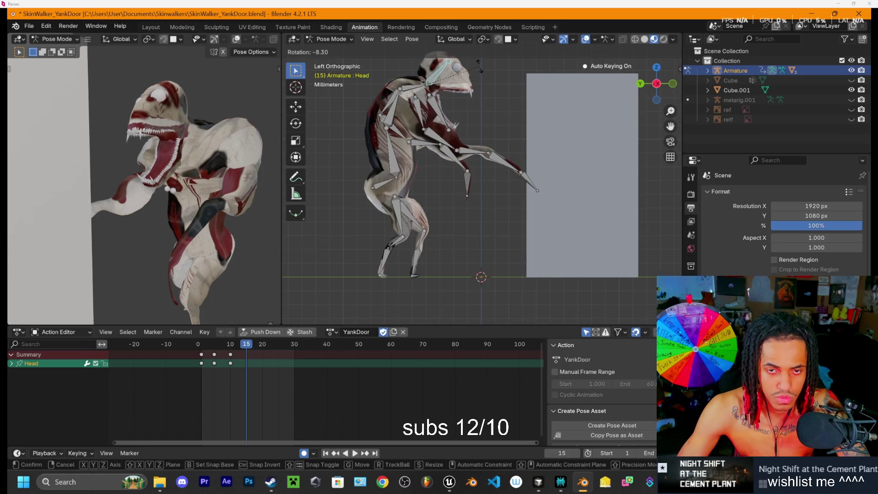
click(449, 122)
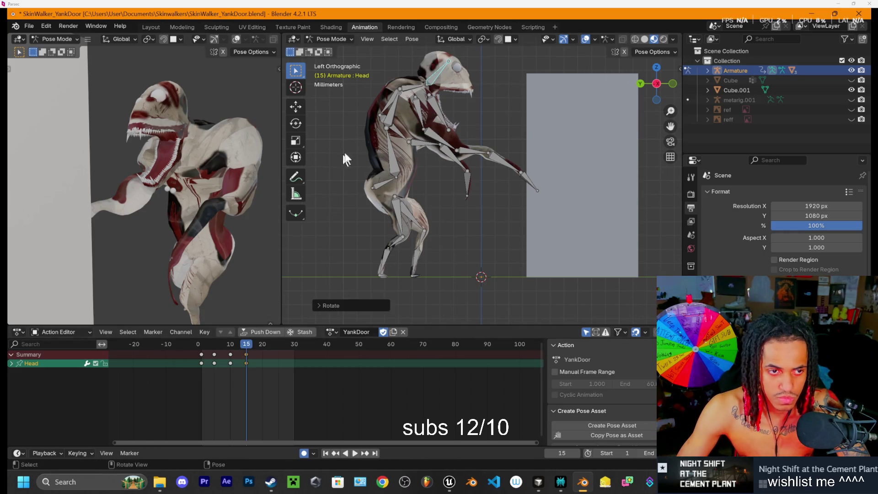
shift+click(441, 114)
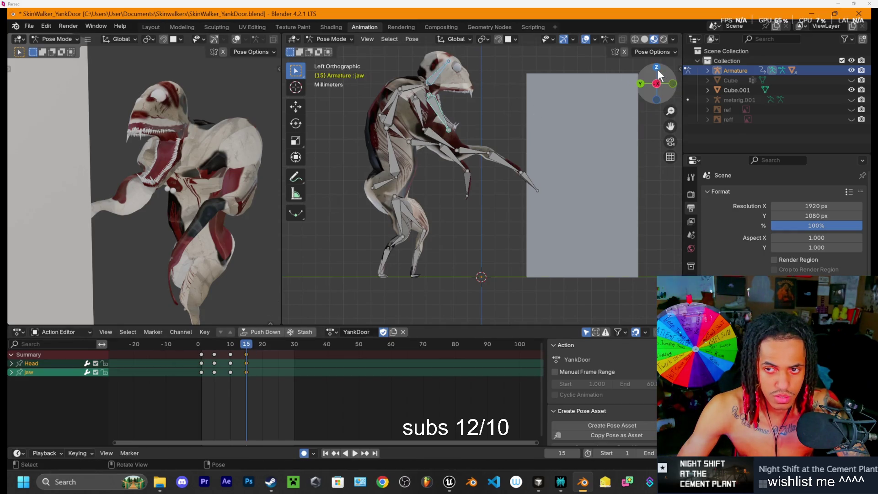
click(671, 83)
key(r)
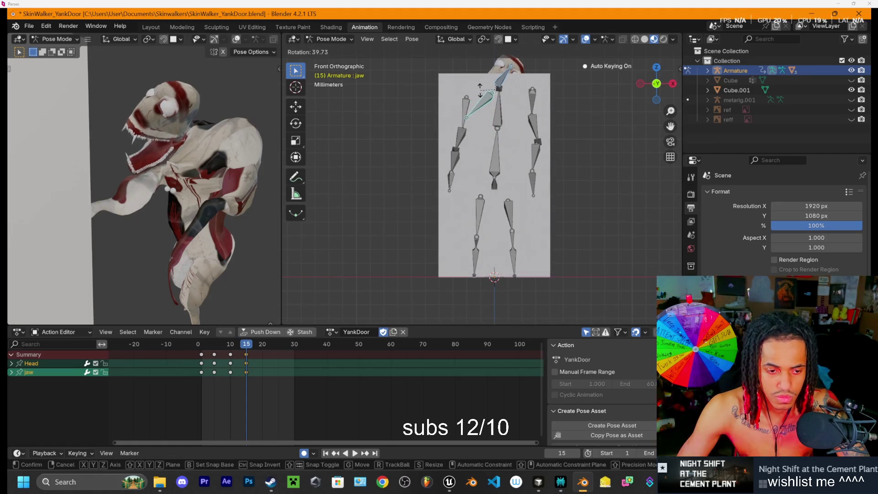
Step: Confirm the front-view jaw rotation, then rotate and key the jaw at frame 20
click(474, 91)
key(space)
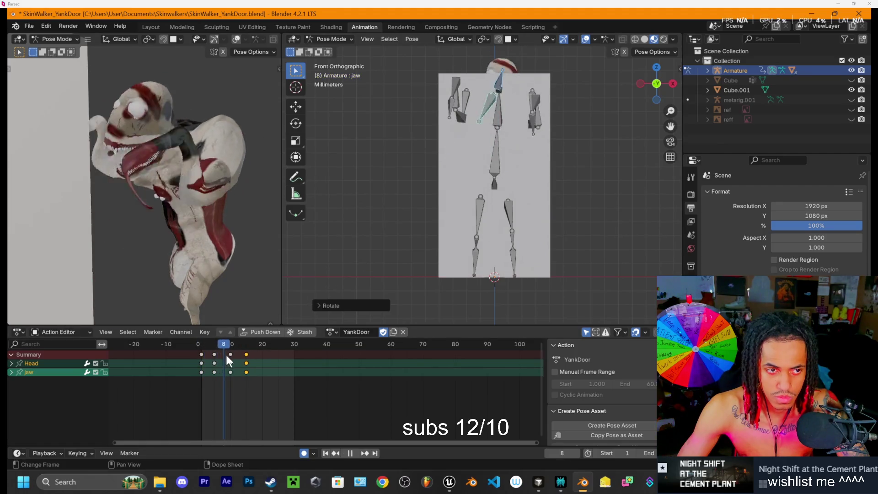
drag(237, 359, 262, 365)
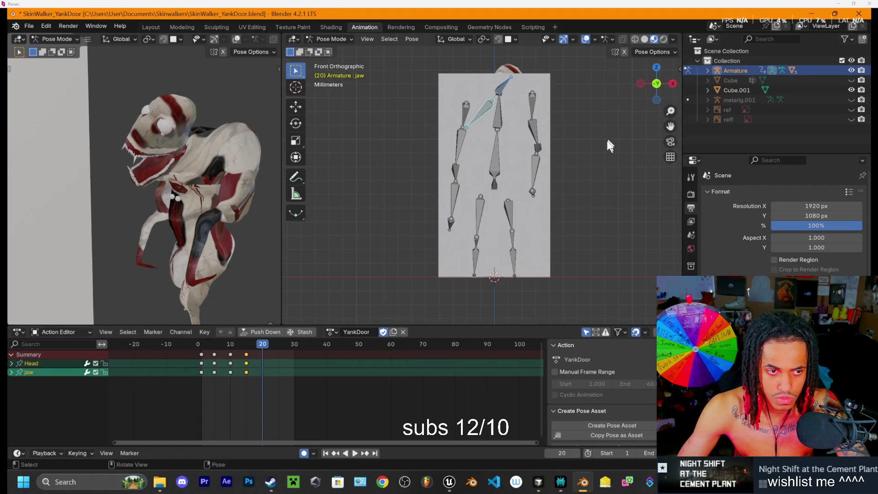
key(r)
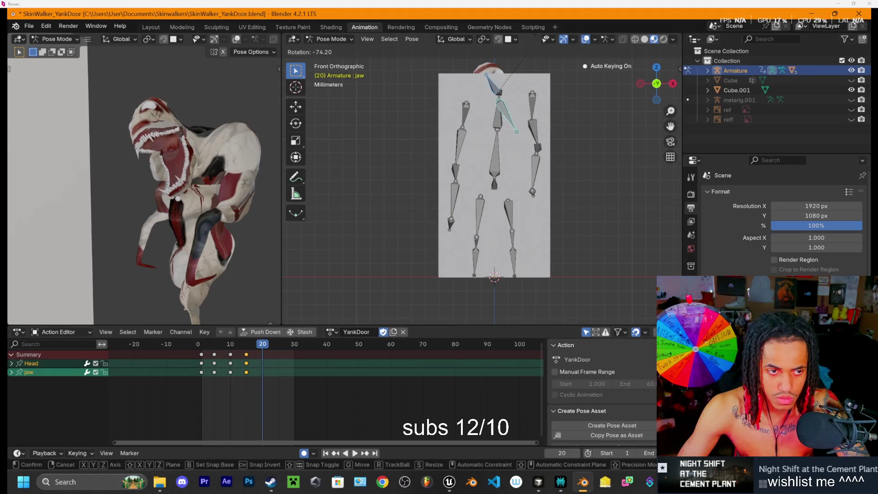
key(Return)
click(501, 109)
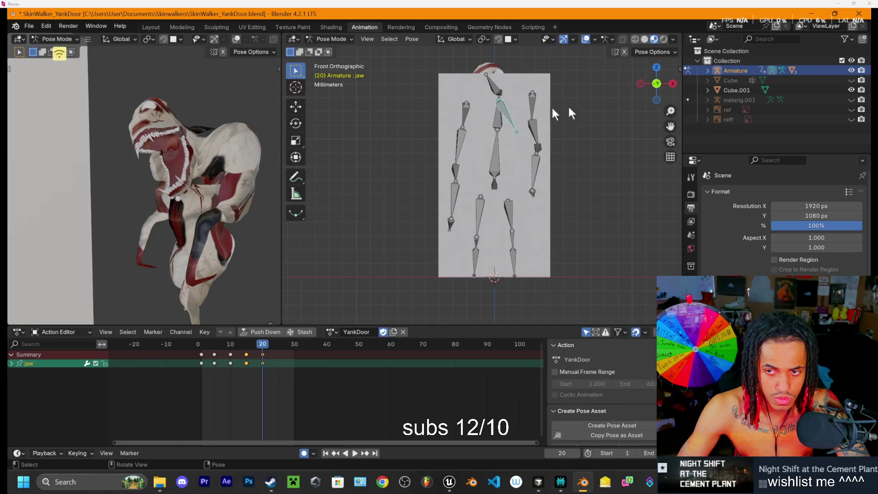
Step: In Right view, rotate the jaw again and move it along the Y axis
click(669, 84)
key(r)
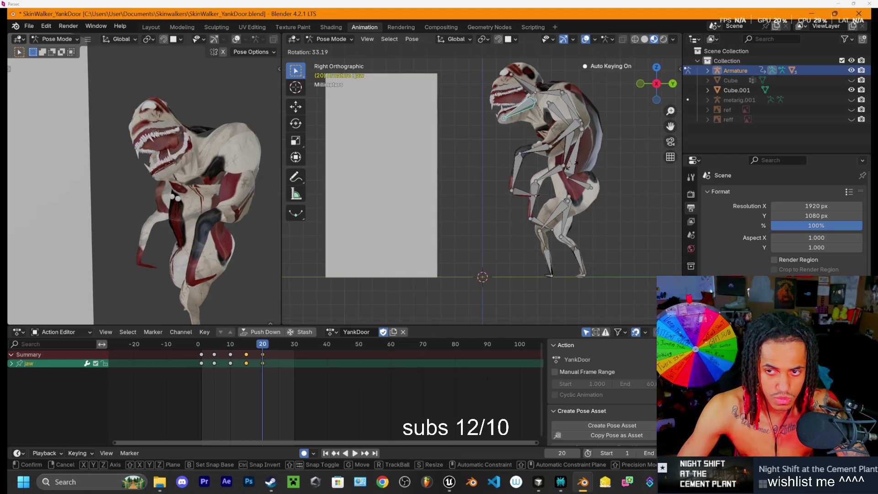
click(567, 173)
key(g)
key(y)
click(557, 144)
mouse_move(164, 137)
mouse_down()
mouse_move(200, 178)
mouse_move(29, 157)
mouse_move(46, 131)
mouse_up()
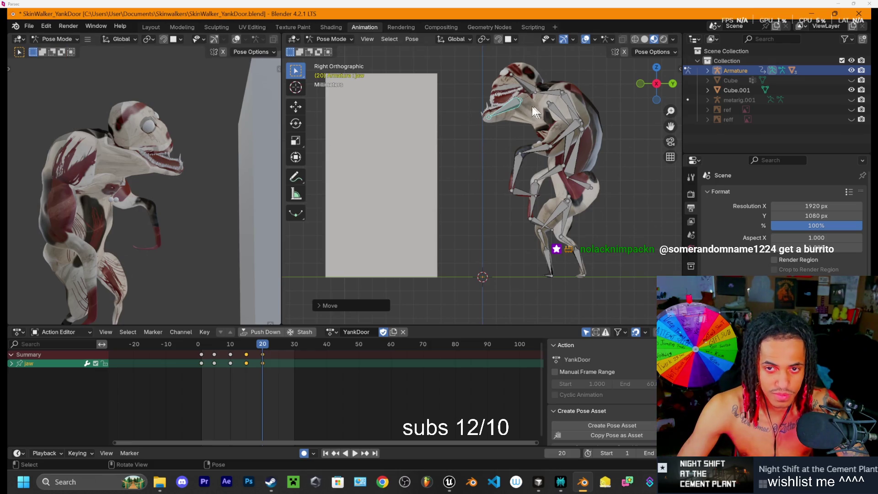
key(g)
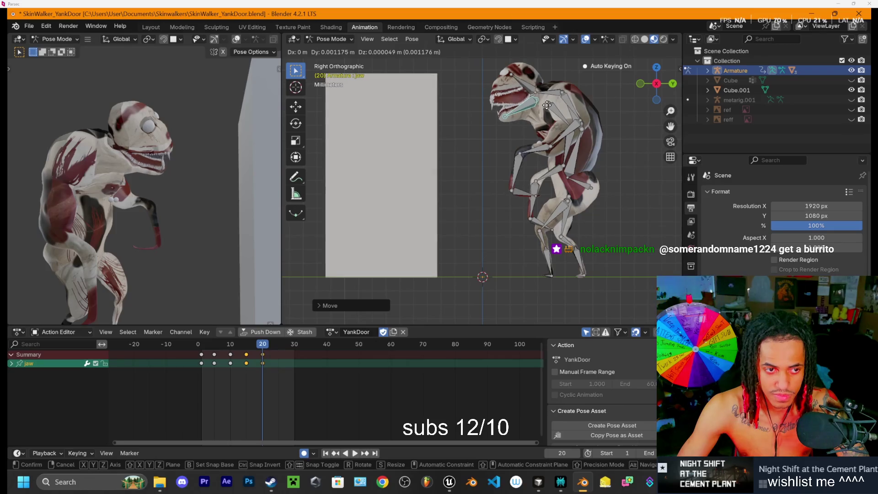
Step: Confirm the jaw's new position, then play back and scrub to frame 9
click(547, 106)
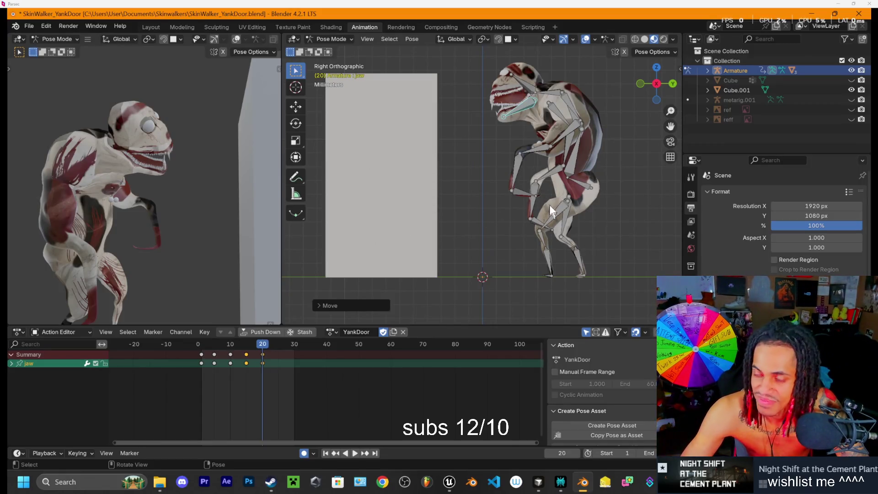
key(space)
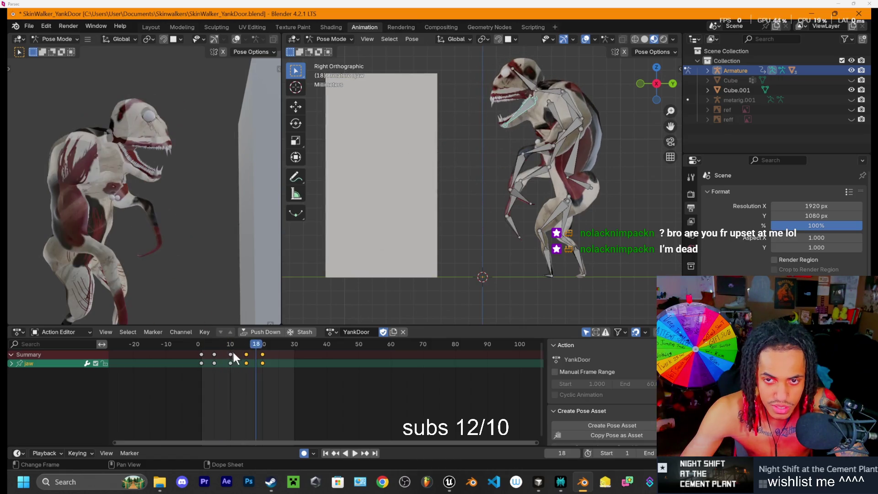
mouse_move(235, 345)
mouse_down()
mouse_move(228, 344)
mouse_move(246, 345)
mouse_move(208, 347)
mouse_move(246, 351)
mouse_up()
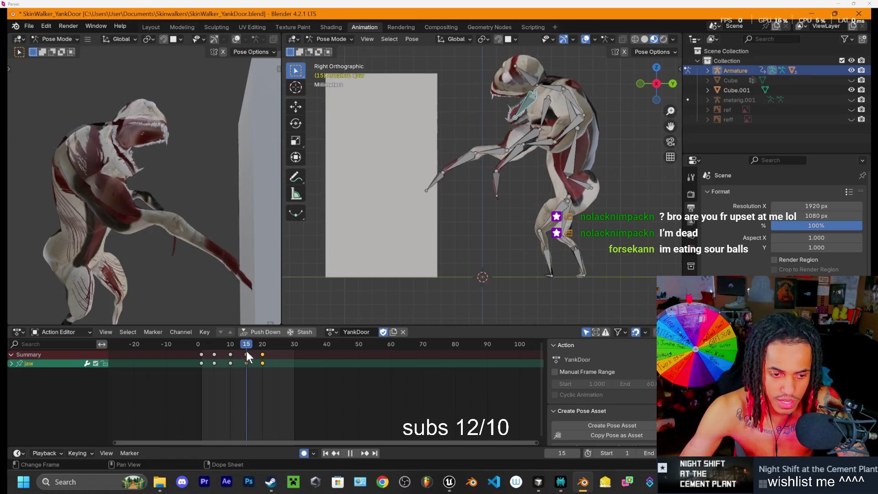
Step: At frame 15, bend the torso at Spine1 and rotate shoulder.L toward the door
click(558, 89)
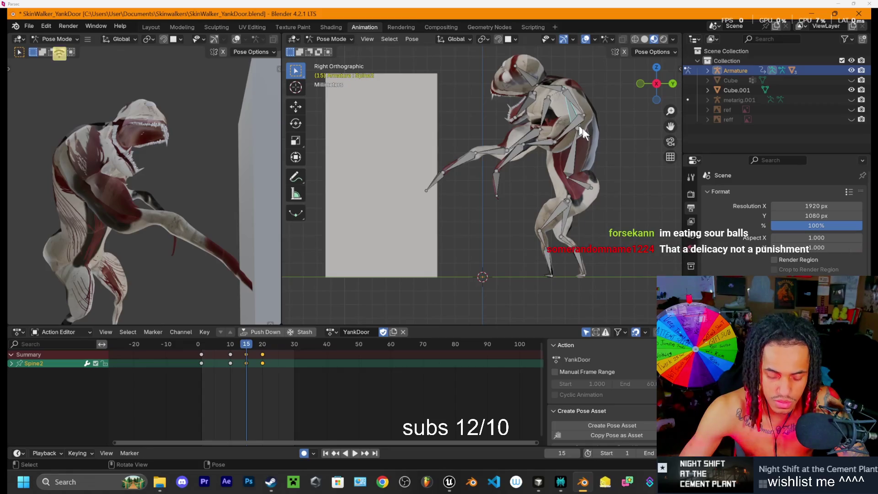
key(r)
key(Escape)
click(577, 146)
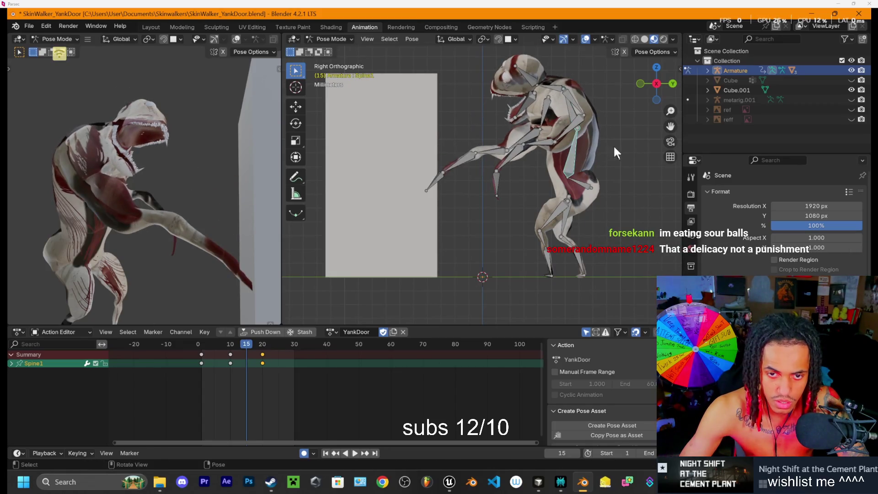
key(r)
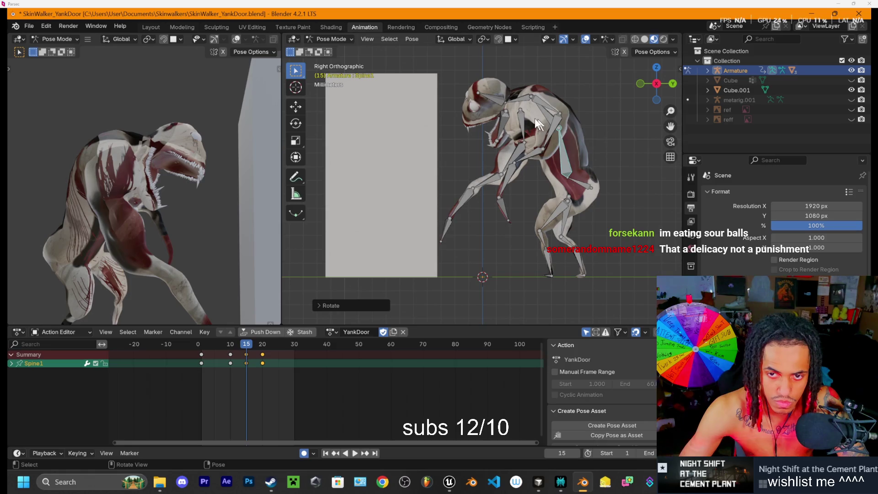
click(520, 117)
key(r)
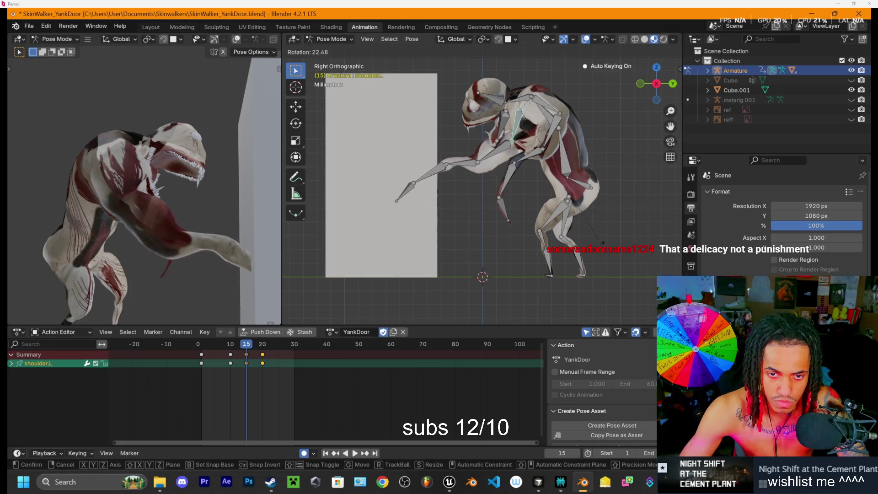
click(595, 269)
Step: Raise the left arm by rotating upper_arm.L, upper_arm1.L and hand.L
click(493, 147)
key(r)
click(493, 145)
click(454, 147)
key(r)
click(450, 127)
key(r)
click(424, 141)
click(419, 145)
key(r)
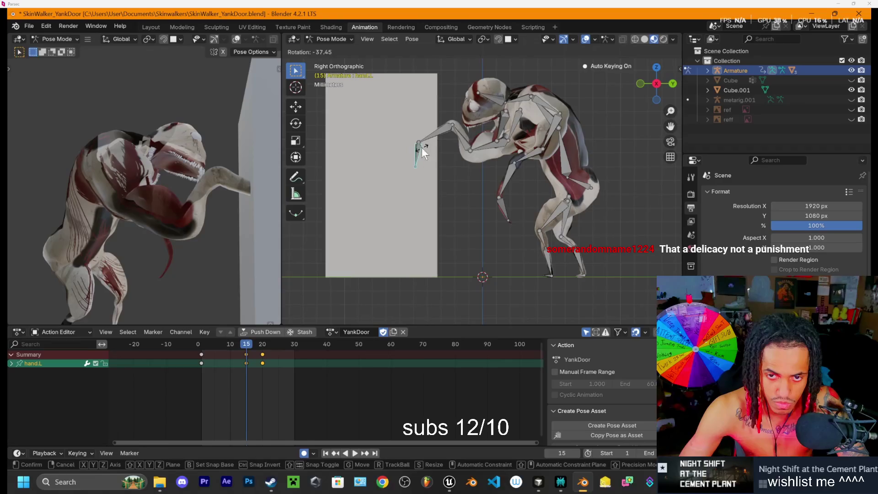
click(421, 147)
Step: Grab shoulder.L toward the door and re-rotate upper_arm.L and hand.L
click(517, 119)
key(g)
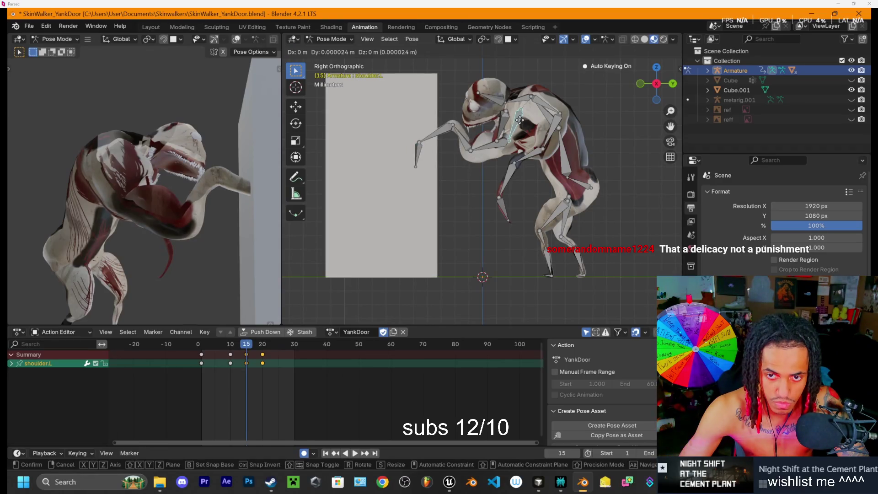
click(525, 120)
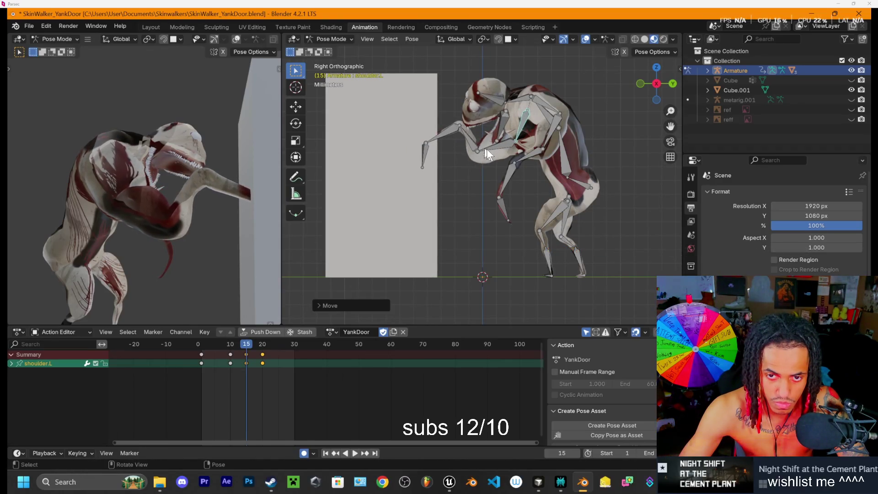
click(501, 144)
key(r)
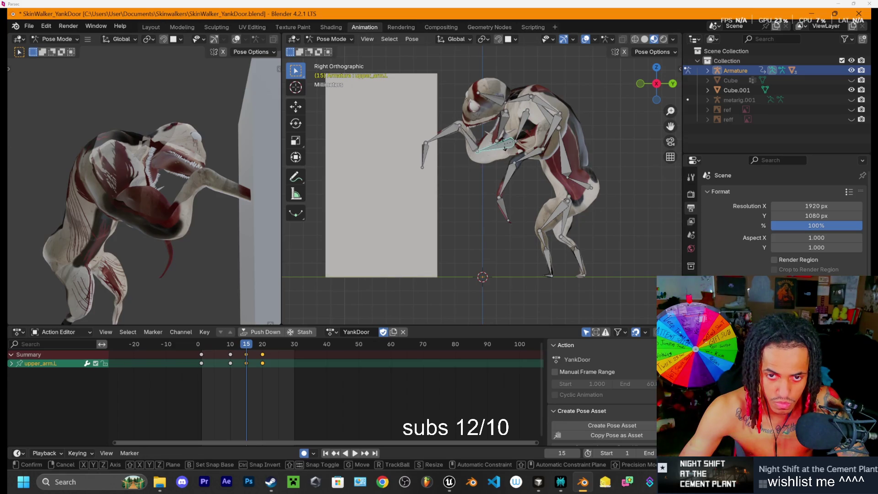
click(506, 147)
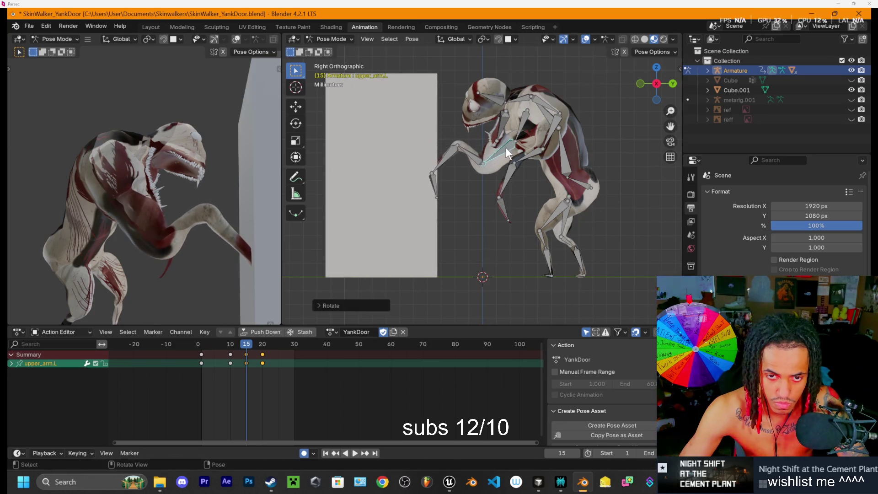
click(436, 186)
key(r)
click(451, 178)
Step: Refine upper_arm.L and hand.L so the left hand rests against the door
click(476, 155)
key(r)
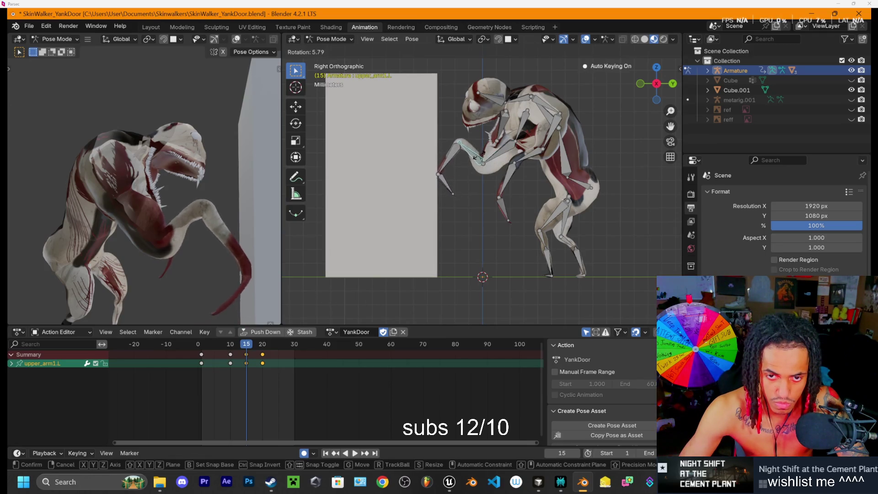
click(475, 154)
click(439, 172)
key(r)
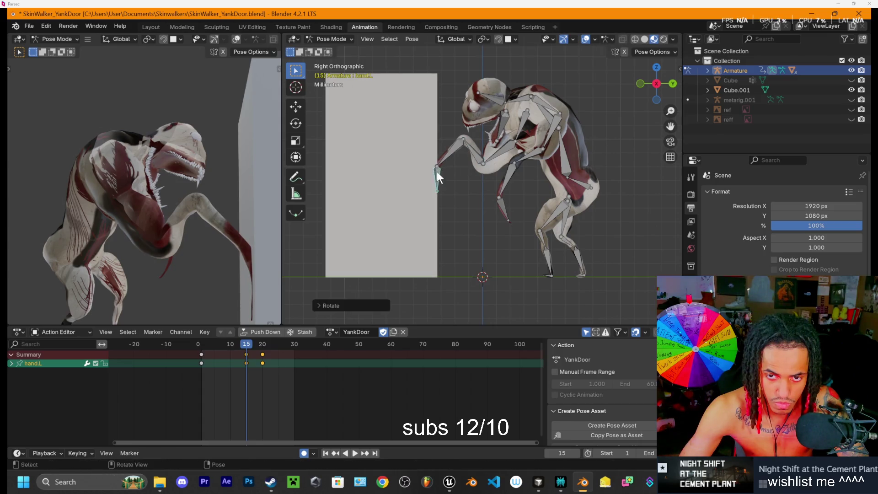
click(460, 151)
Step: Orbit to check the hand, then replay and scrub the reach from the start
mouse_move(460, 151)
mouse_down()
mouse_move(476, 162)
mouse_move(290, 160)
mouse_move(593, 135)
mouse_up()
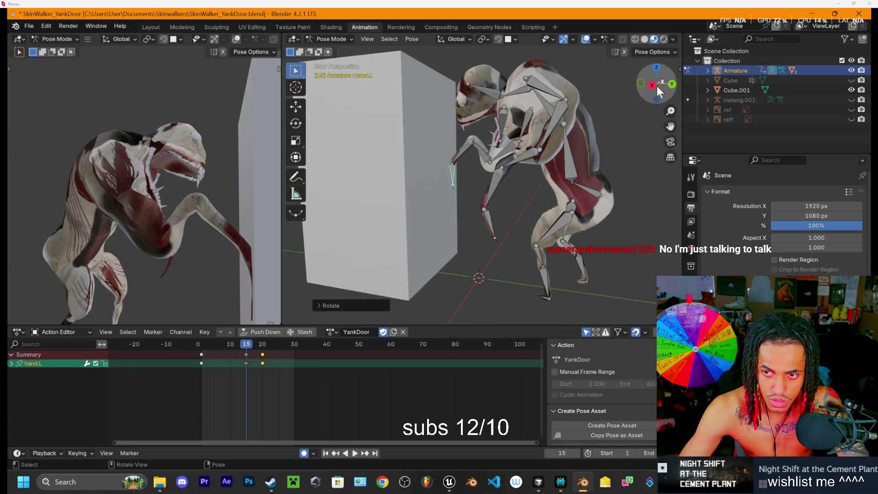
drag(262, 345, 202, 350)
key(space)
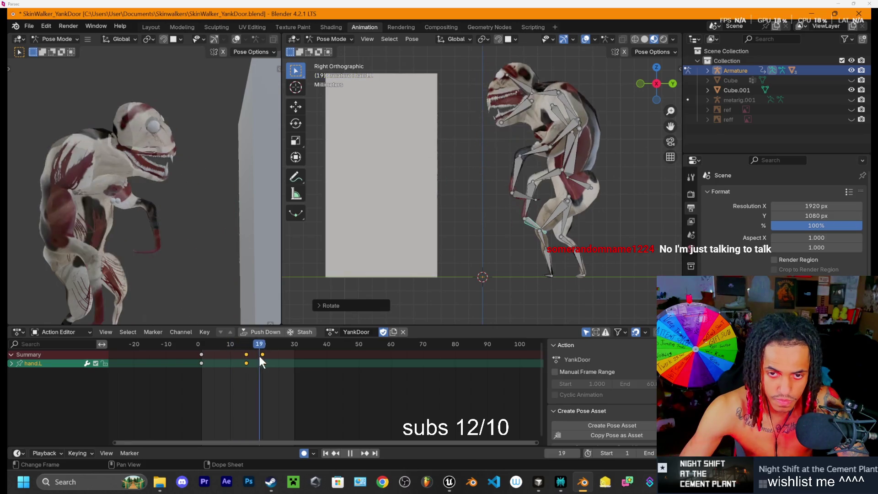
mouse_move(235, 354)
mouse_down()
mouse_move(204, 354)
mouse_move(252, 365)
mouse_move(249, 341)
mouse_move(262, 345)
mouse_up()
Step: At frame 20 in Left Orthographic view, rotate shoulder.L twice
mouse_move(520, 228)
mouse_down()
mouse_move(339, 237)
mouse_move(411, 103)
mouse_move(480, 170)
mouse_up()
click(393, 105)
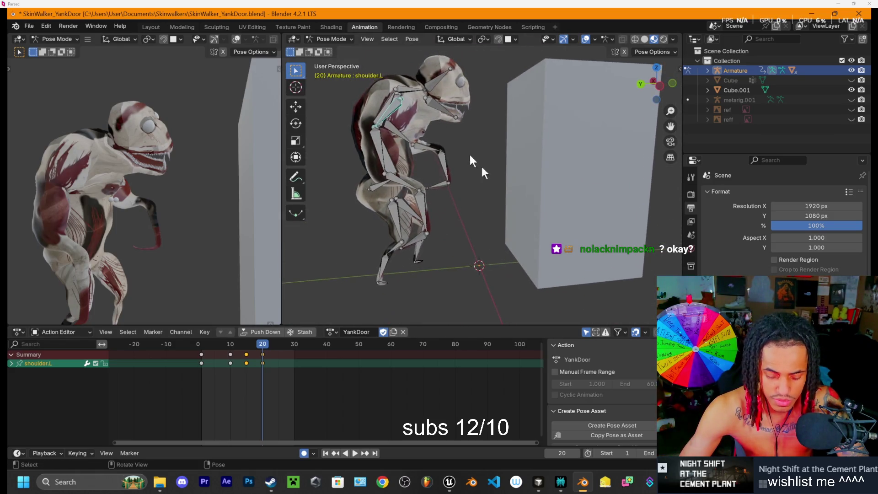
click(659, 86)
key(r)
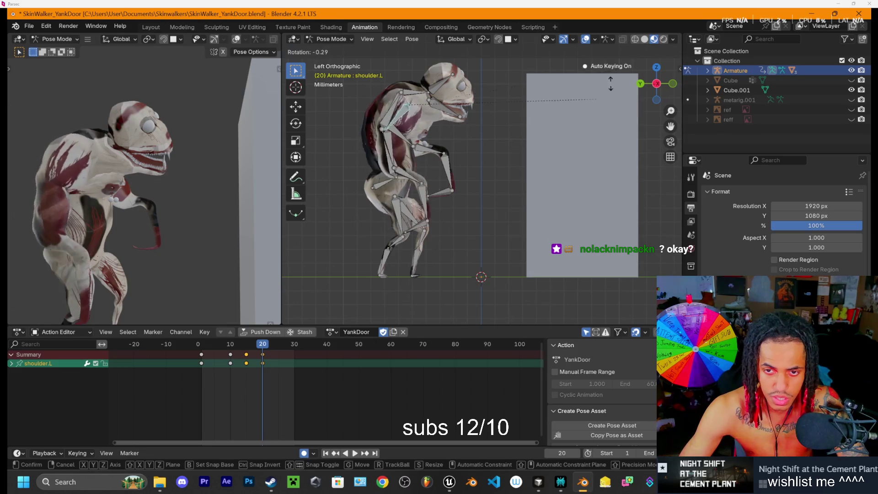
click(617, 67)
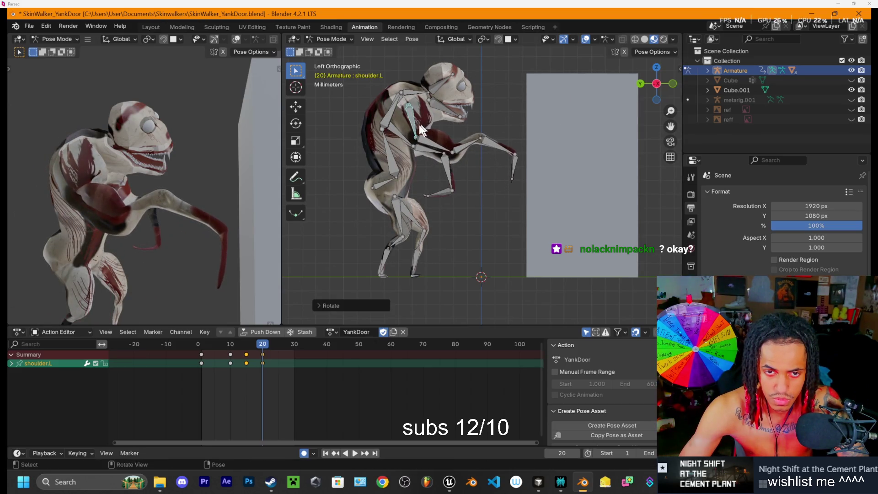
key(r)
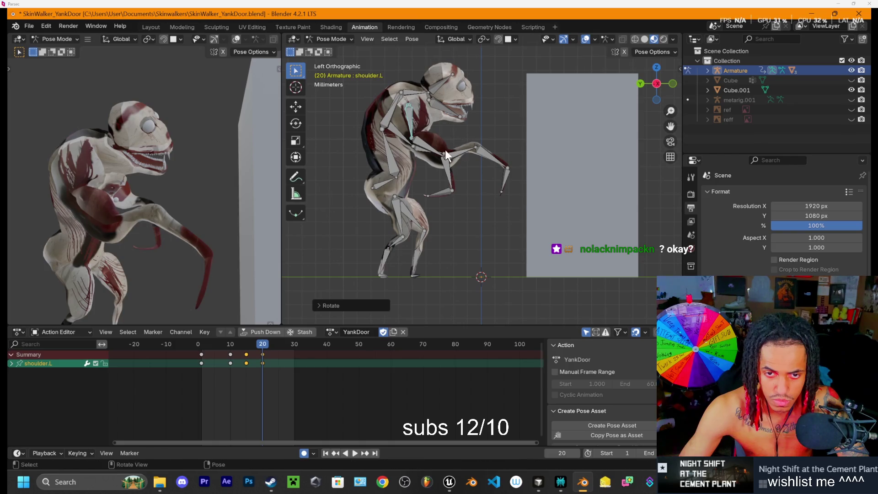
click(470, 161)
Step: Rotate upper_arm.L, shoulder.L, lower_arm.L and hand.L so the stretched hand grips the door
click(432, 149)
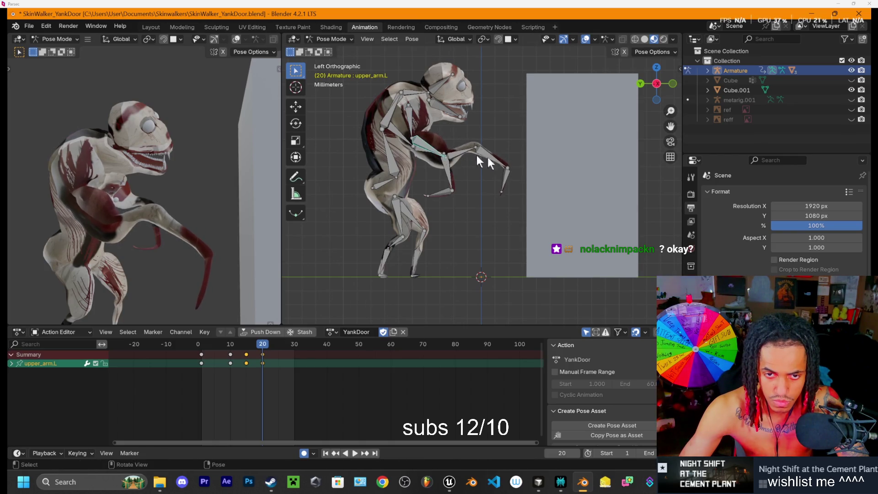
key(r)
click(511, 180)
click(413, 122)
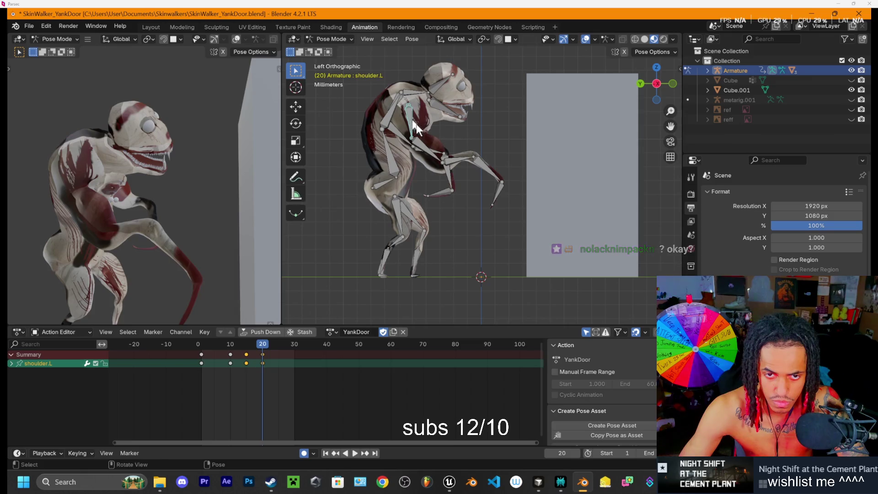
key(r)
click(491, 155)
click(473, 148)
key(r)
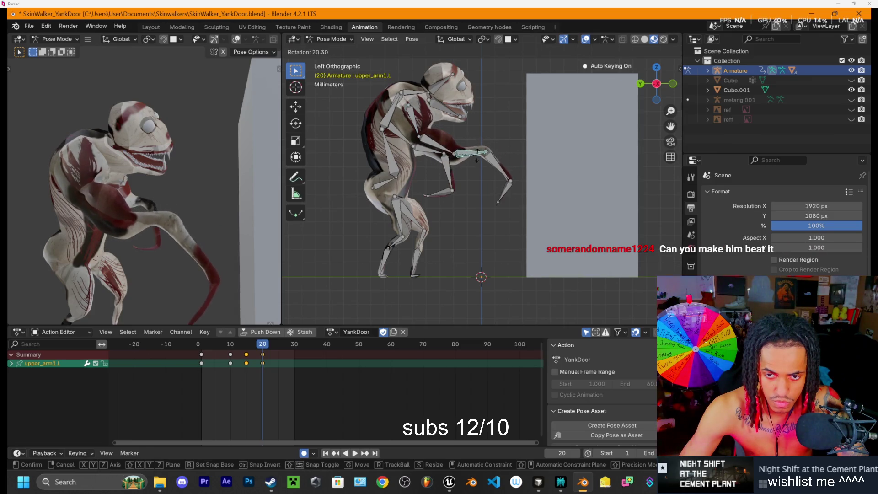
click(521, 173)
click(525, 171)
key(r)
click(529, 169)
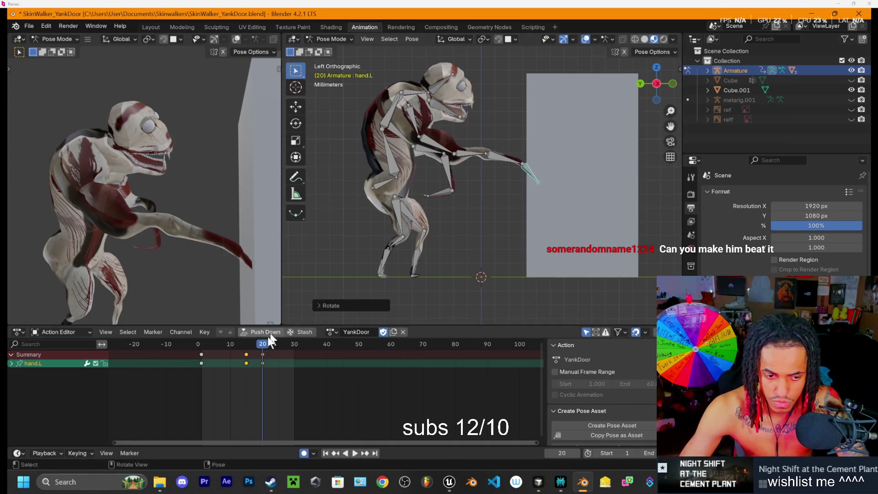
Step: Play and scrub the grab, stopping on frame 25 with shoulder.L selected
key(space)
drag(220, 356, 278, 364)
key(space)
click(415, 120)
Step: At frame 25, rotate shoulder.L, upper_arm.L and lower_arm.L to pull the arm down toward the body
key(r)
click(416, 182)
click(414, 176)
key(r)
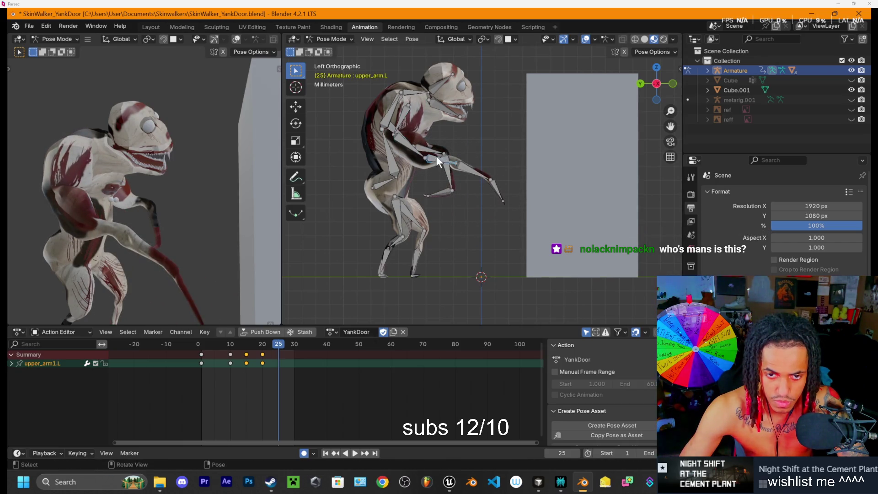
click(471, 155)
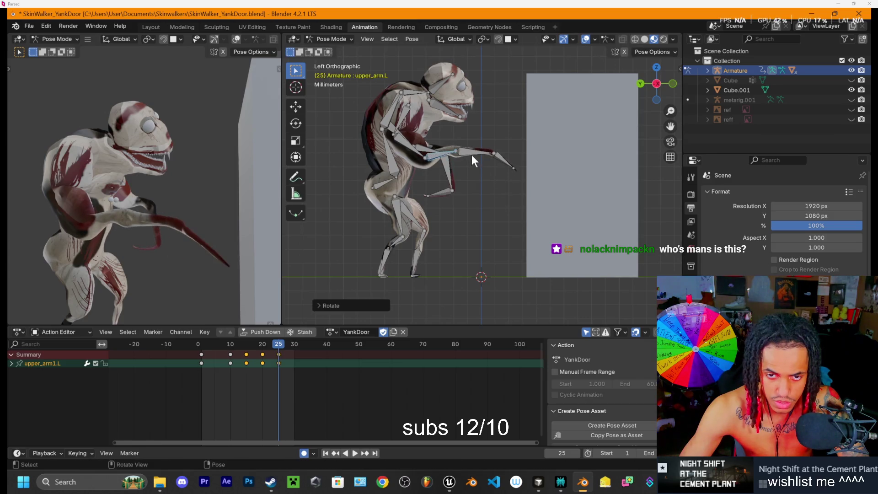
click(471, 154)
key(r)
click(461, 194)
click(412, 151)
key(r)
click(405, 185)
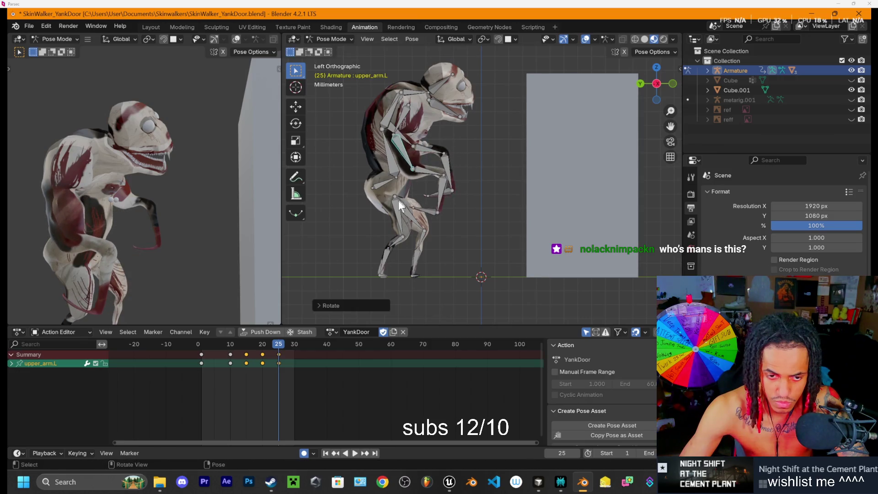
Step: Play and scrub the action to review the yank
key(space)
mouse_move(276, 344)
mouse_down()
mouse_move(250, 354)
mouse_move(209, 345)
mouse_move(278, 350)
mouse_up()
key(space)
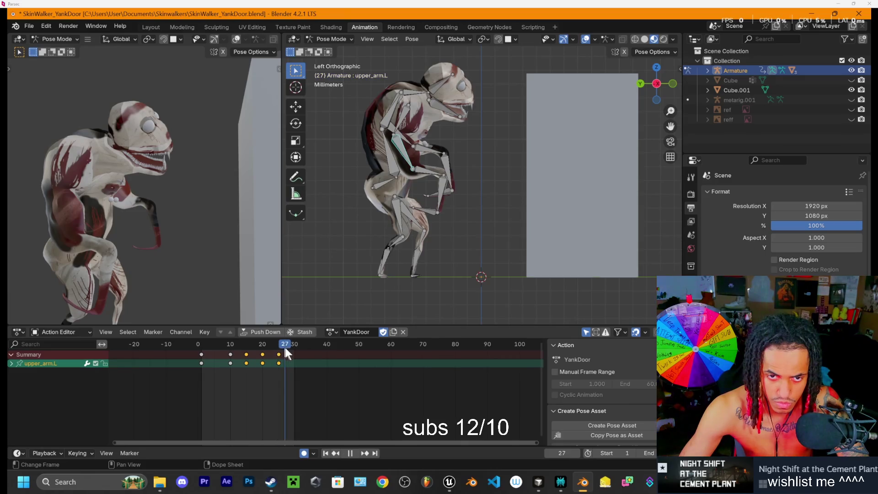
key(space)
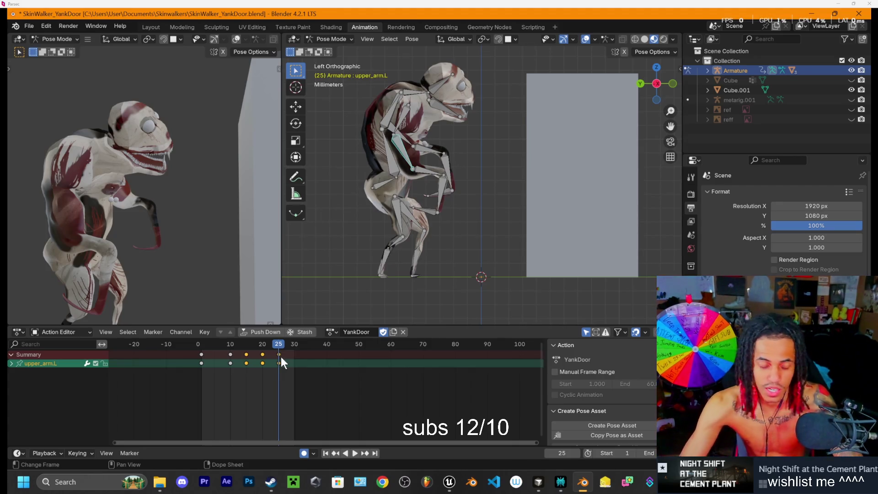
Step: Rotate shoulder.R forward at frame 25, checking it from the Right Orthographic view
mouse_move(503, 204)
mouse_down()
mouse_move(482, 194)
mouse_move(304, 192)
mouse_move(583, 144)
mouse_move(637, 117)
mouse_up()
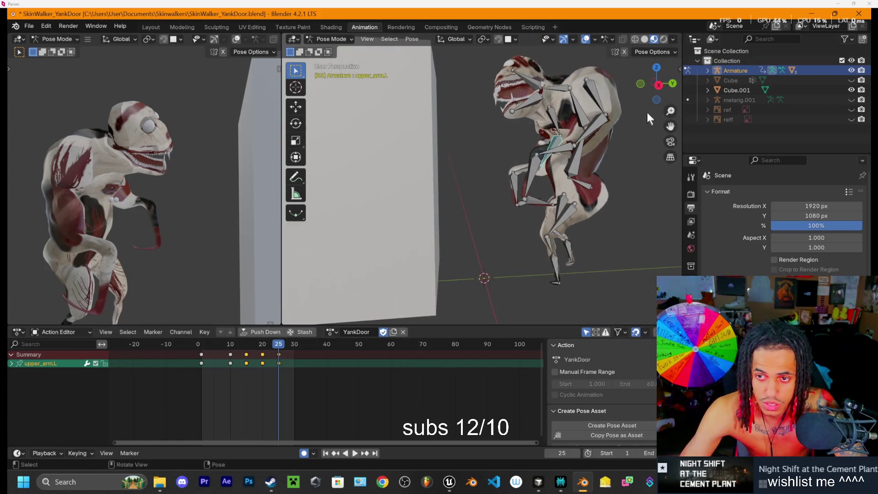
drag(552, 224, 532, 180)
click(545, 91)
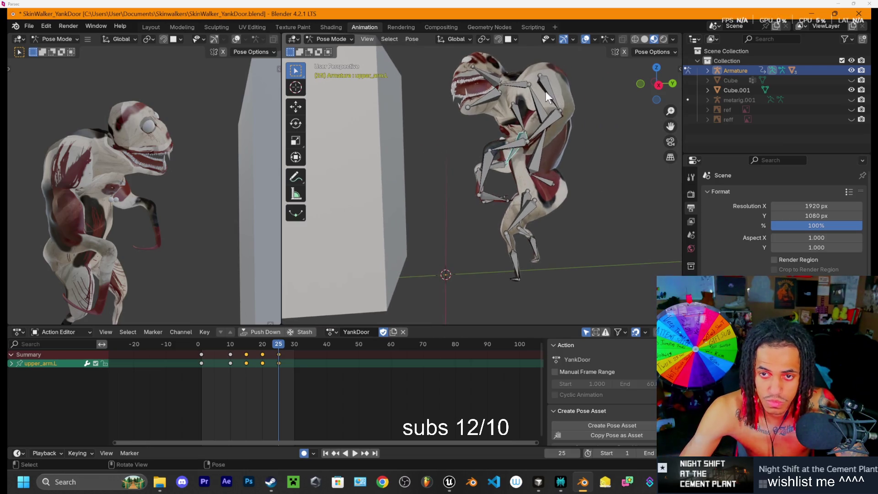
click(658, 85)
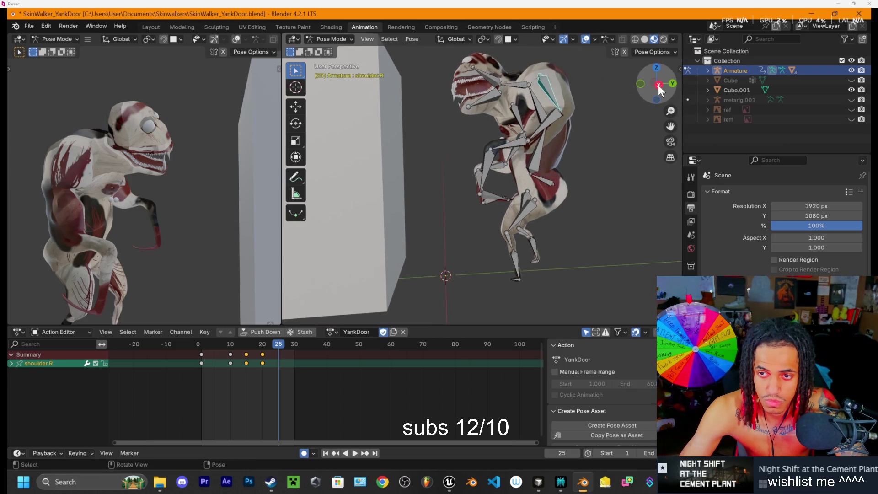
mouse_move(657, 84)
mouse_down()
mouse_move(555, 155)
mouse_move(580, 152)
mouse_up()
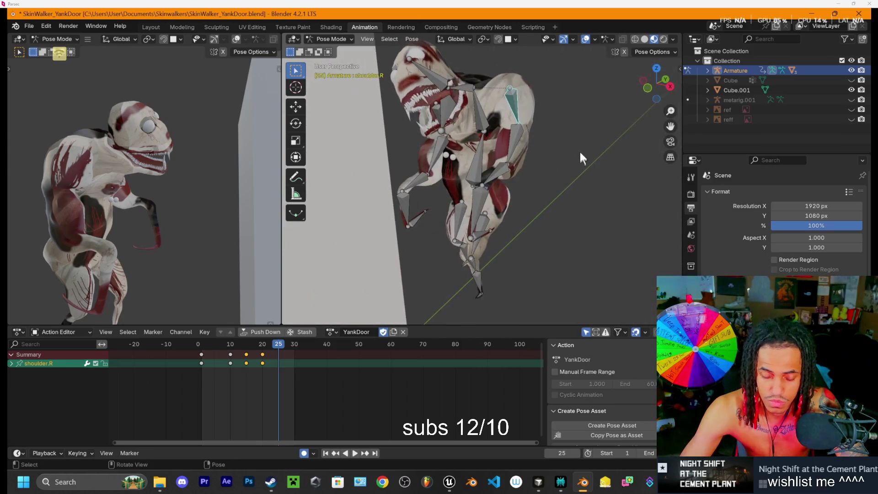
key(r)
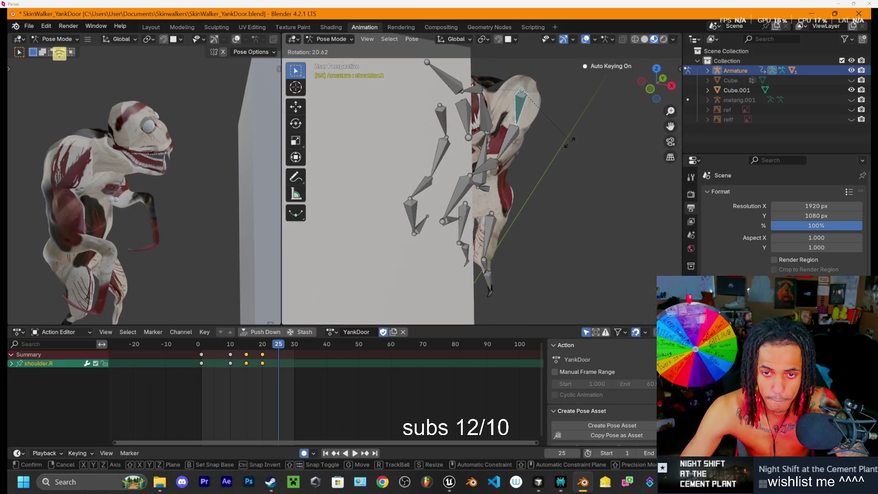
click(576, 168)
scroll(155, 212, up, 3)
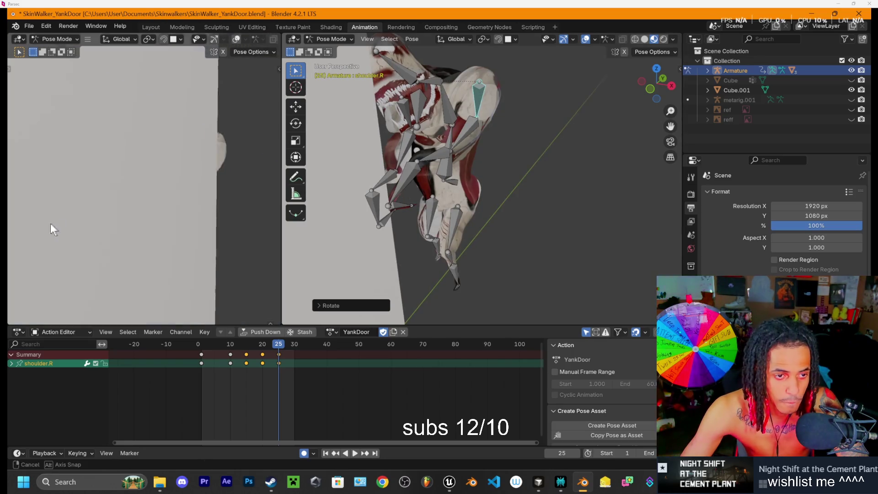
mouse_move(109, 227)
mouse_down()
mouse_move(160, 185)
mouse_move(174, 194)
mouse_move(205, 172)
mouse_move(205, 193)
mouse_up()
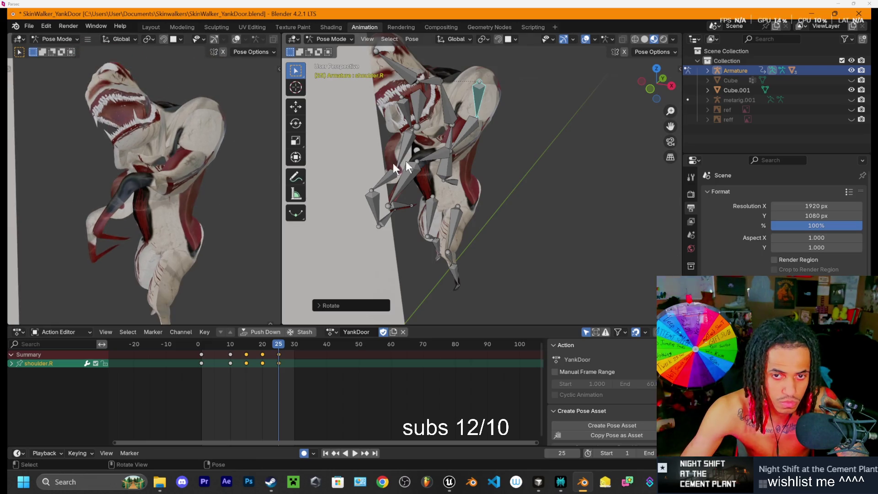
click(670, 86)
Step: Rotate shoulder.R, hand.R and lower_arm.R to tuck the right arm under the chest
key(r)
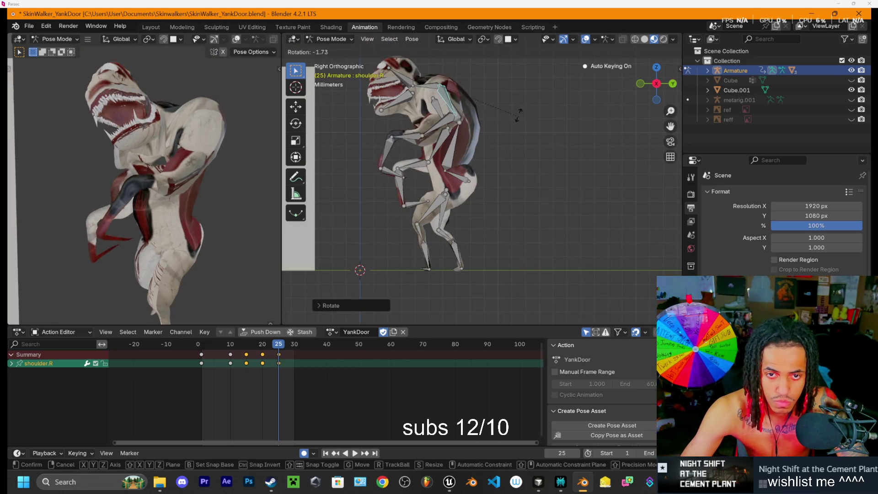
click(452, 151)
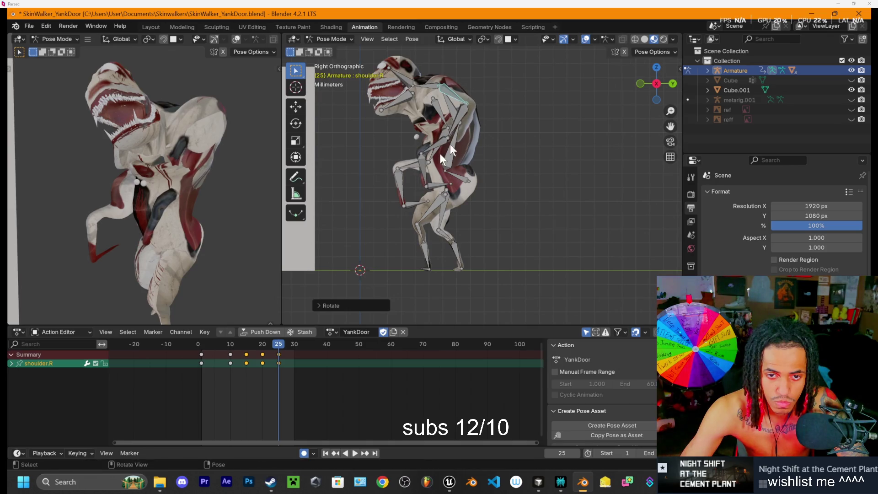
click(435, 189)
key(r)
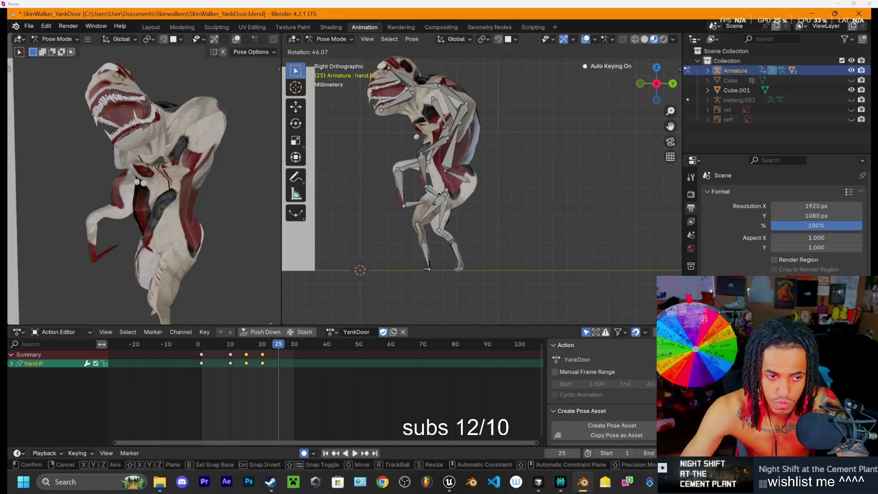
click(438, 196)
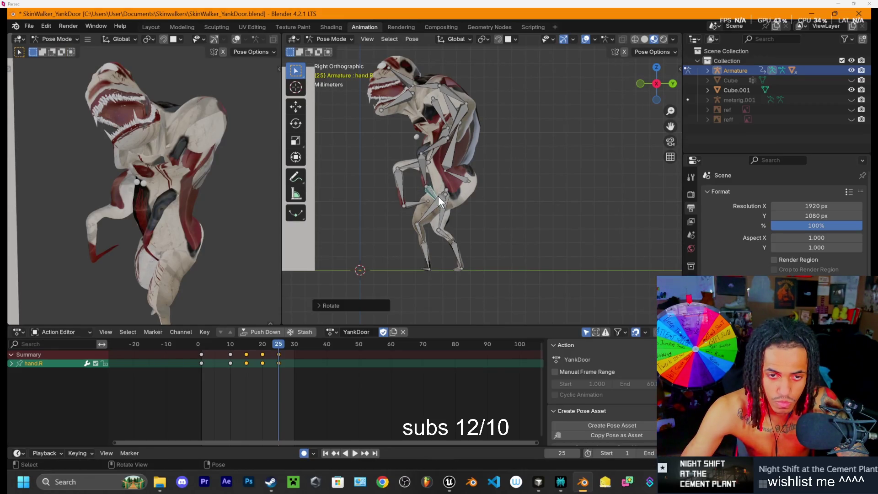
click(425, 171)
key(r)
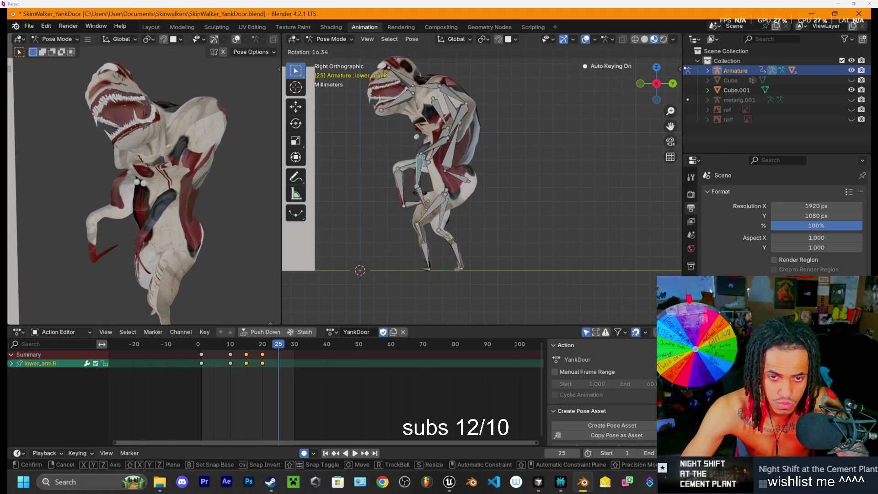
click(428, 192)
Step: Rotate upper_arm1.R, then cancel a further shoulder rotation and undo back to the earlier pose
click(448, 139)
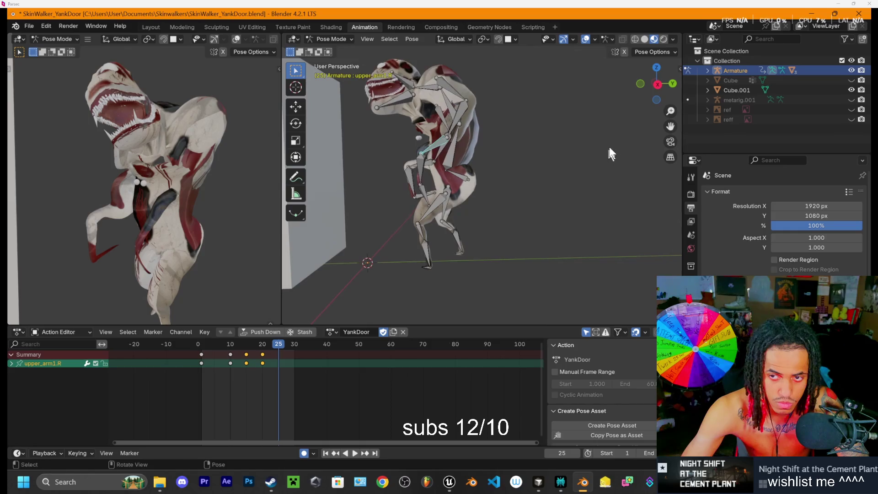
key(r)
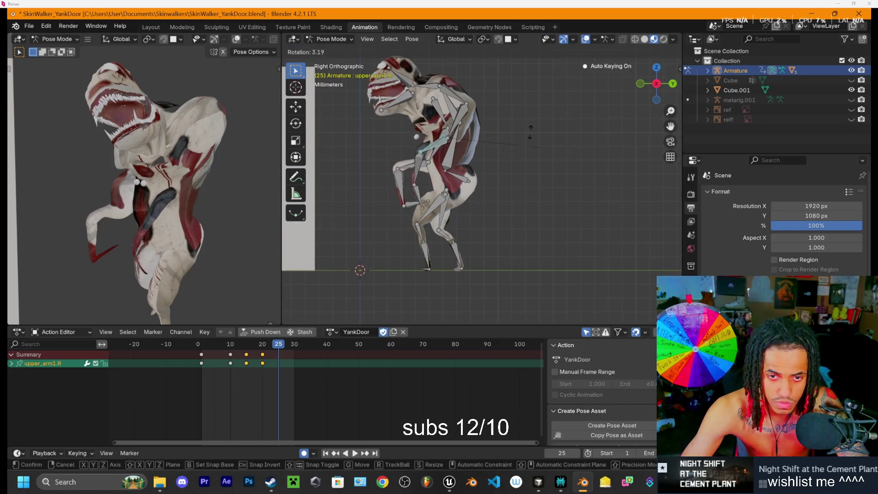
click(498, 145)
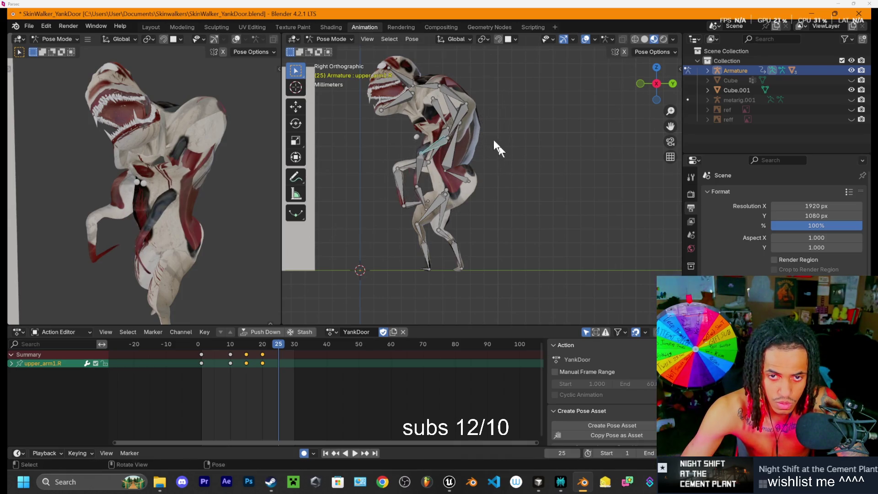
click(455, 96)
key(r)
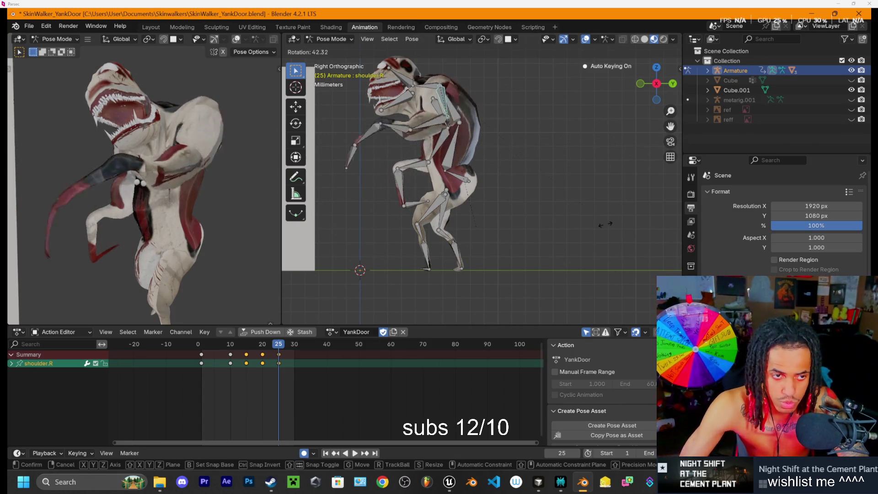
right_click(649, 228)
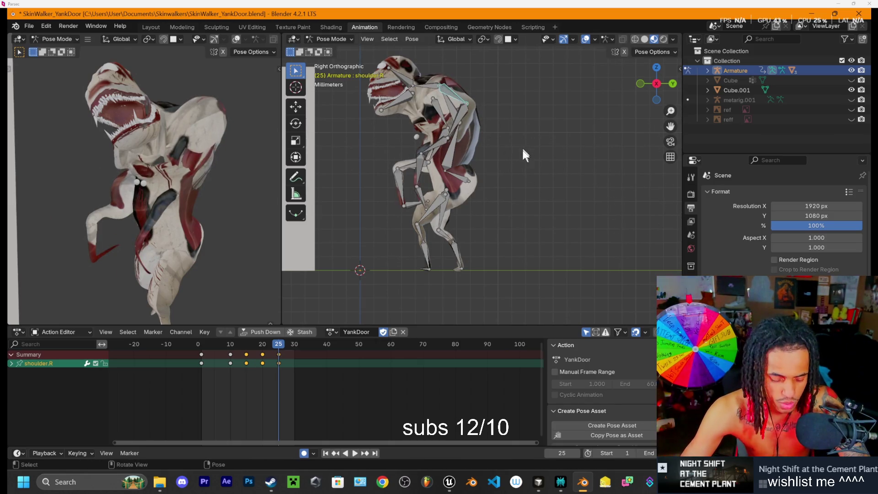
key(bracketright)
key(bracketright)
key(bracketright)
key(ctrl+z)
key(ctrl+z)
key(ctrl+z)
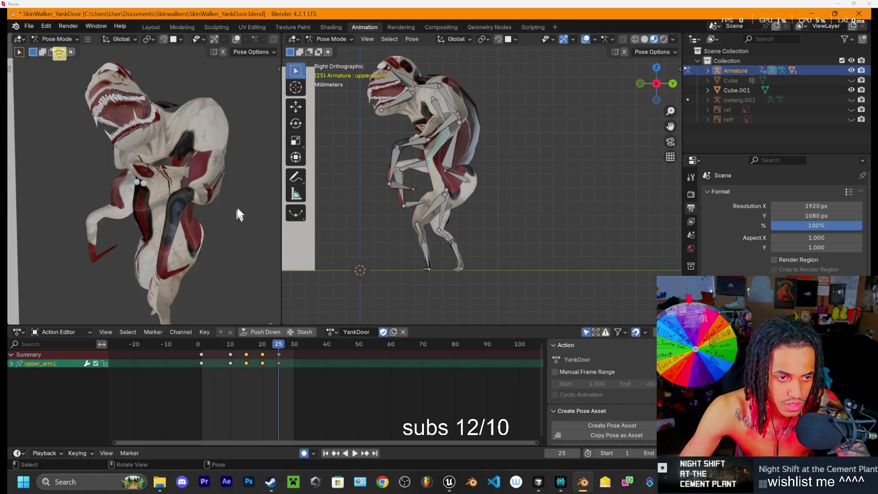
Step: Play and scrub the reach from orbited and left-side views
mouse_move(415, 202)
mouse_down()
mouse_move(596, 211)
mouse_move(555, 235)
mouse_up()
key(space)
mouse_move(277, 345)
mouse_down()
mouse_move(245, 345)
mouse_move(269, 347)
mouse_up()
key(space)
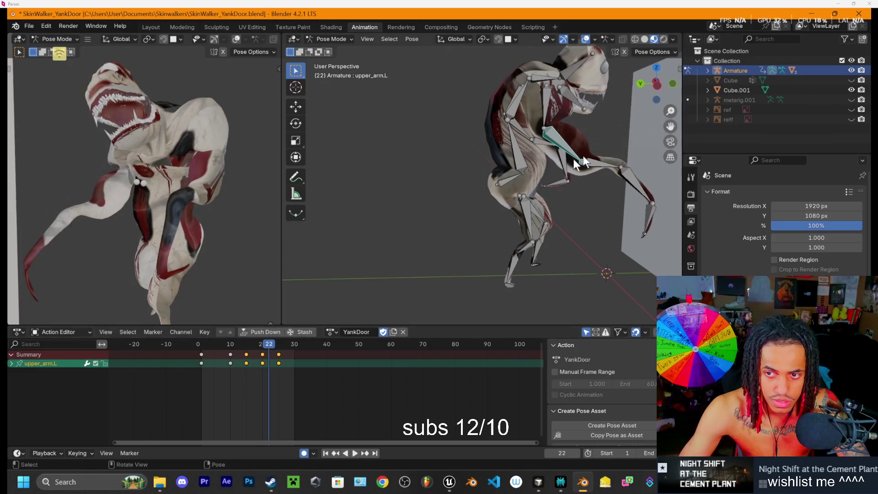
click(654, 87)
mouse_move(621, 118)
mouse_down()
mouse_move(513, 192)
mouse_move(599, 151)
mouse_up()
click(655, 85)
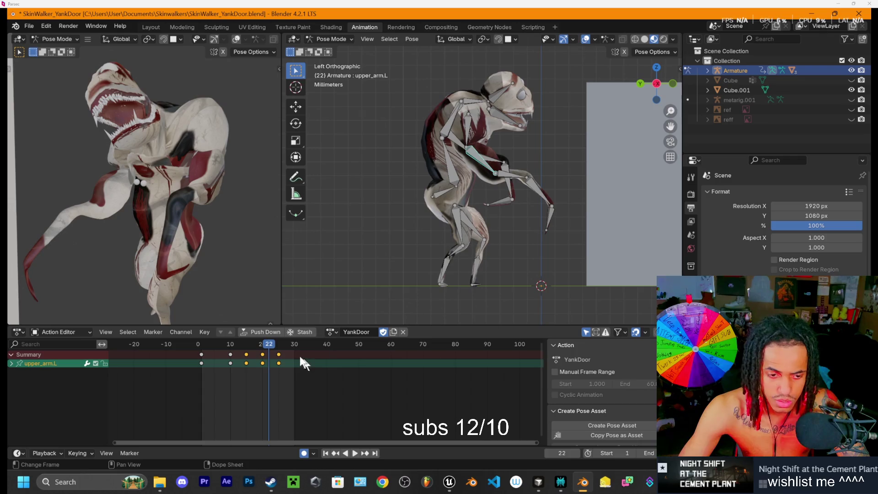
key(space)
drag(255, 343, 278, 342)
key(space)
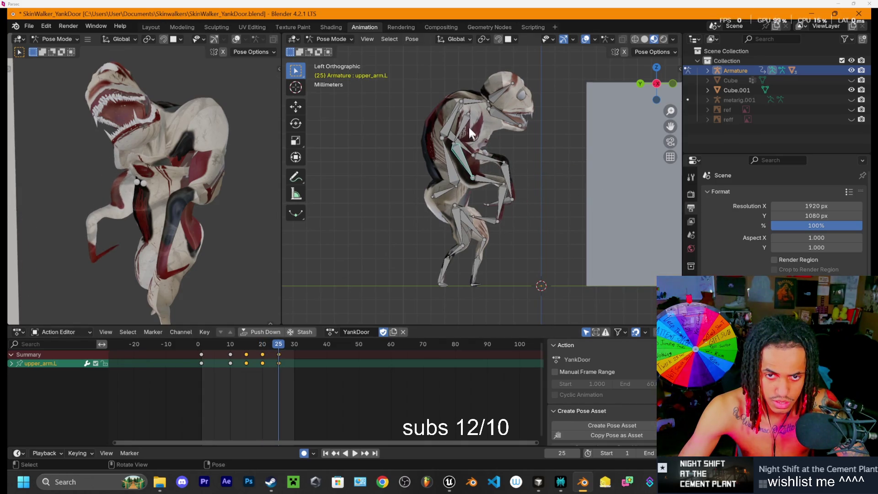
Step: Settle the playhead on frame 20 and select the Spine1 bone
mouse_move(508, 126)
mouse_down()
mouse_move(425, 150)
mouse_move(438, 142)
mouse_up()
drag(278, 343, 262, 345)
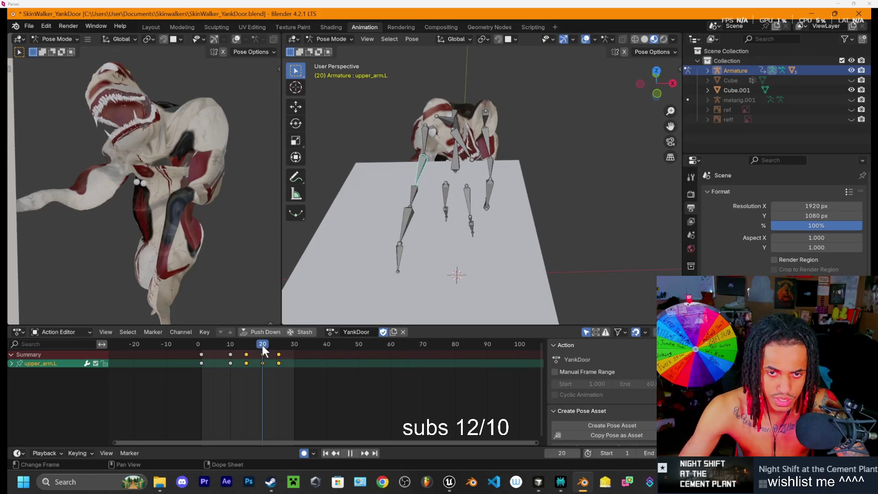
drag(455, 171, 454, 168)
click(453, 167)
Step: Bend Spine1 at frame 20, refining the rotation from Top Orthographic view
key(r)
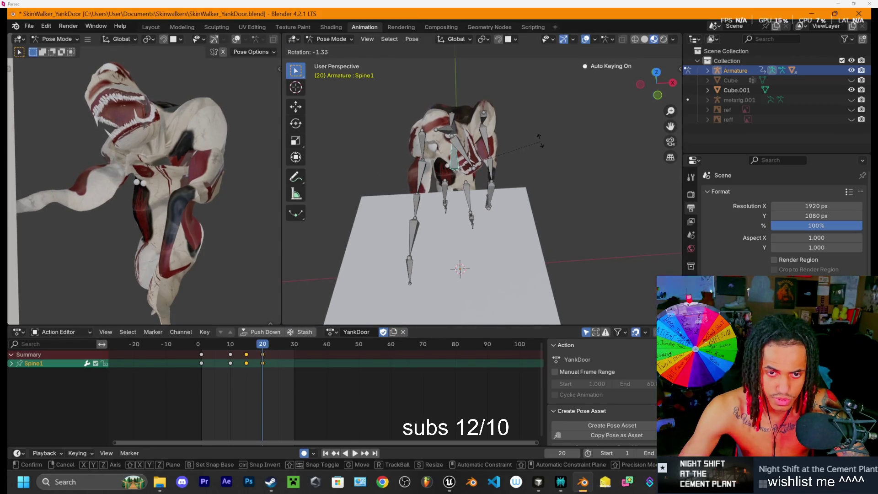
click(559, 117)
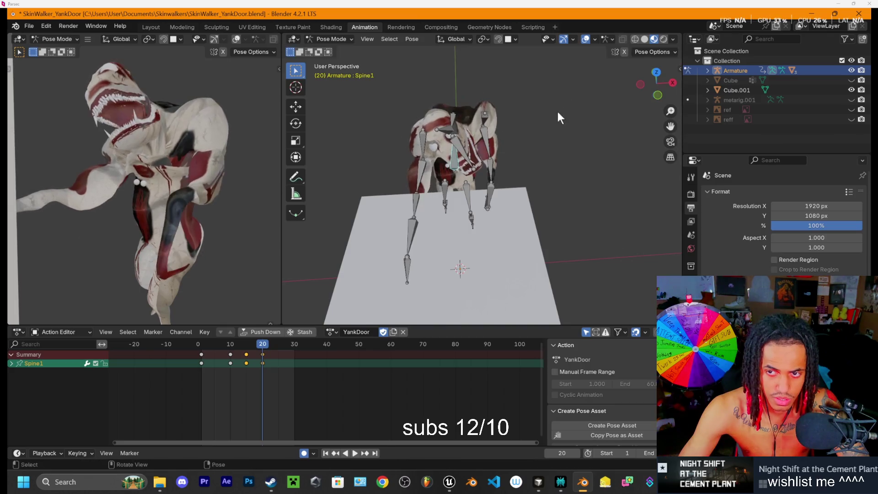
click(656, 72)
key(r)
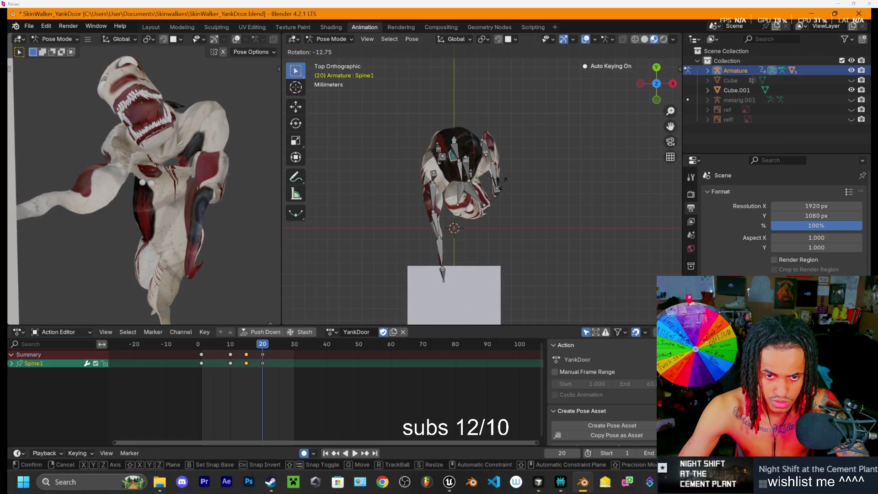
click(503, 182)
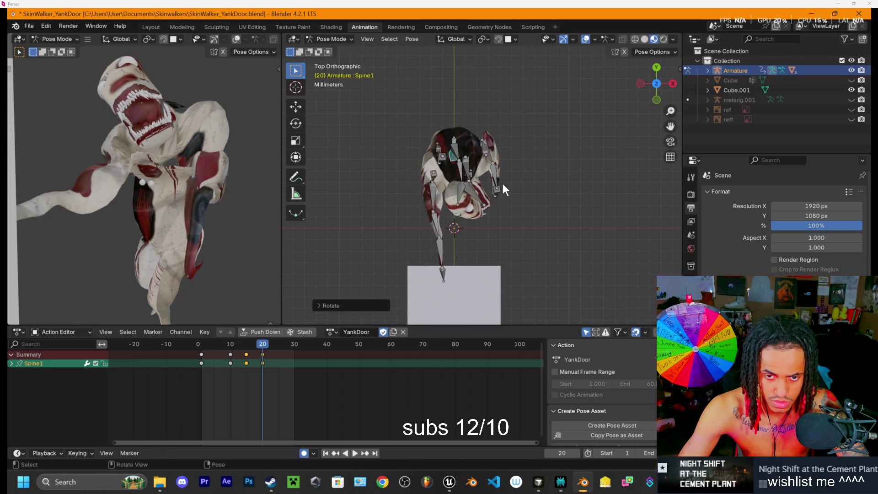
Step: Rotate the Head, open the jaw and rotate upper_arm.L at frame 20
shift+click(458, 189)
key(r)
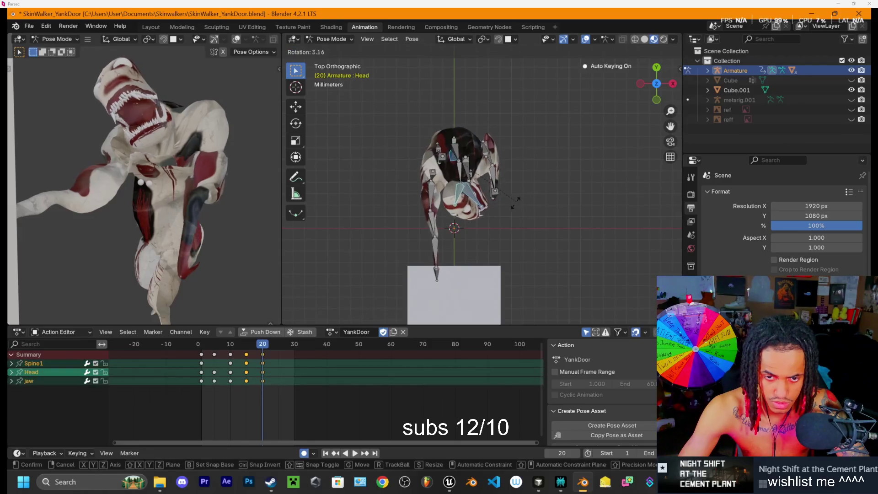
click(471, 192)
click(464, 190)
shift+click(468, 190)
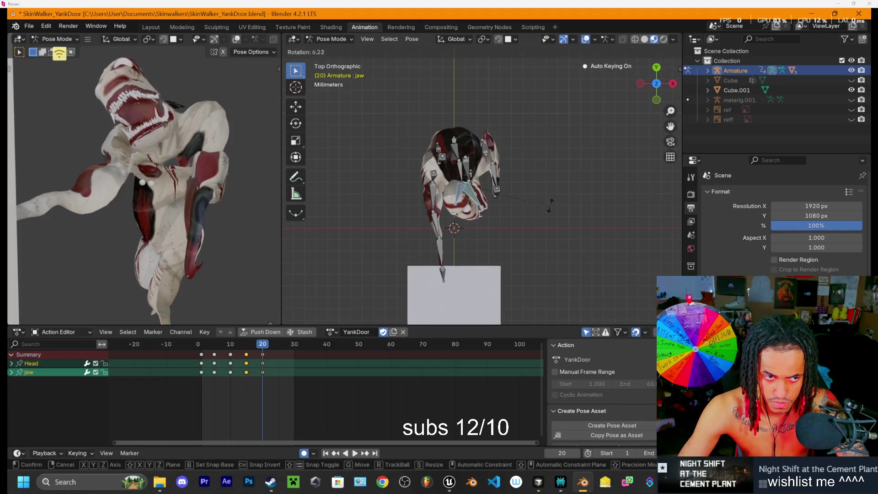
key(r)
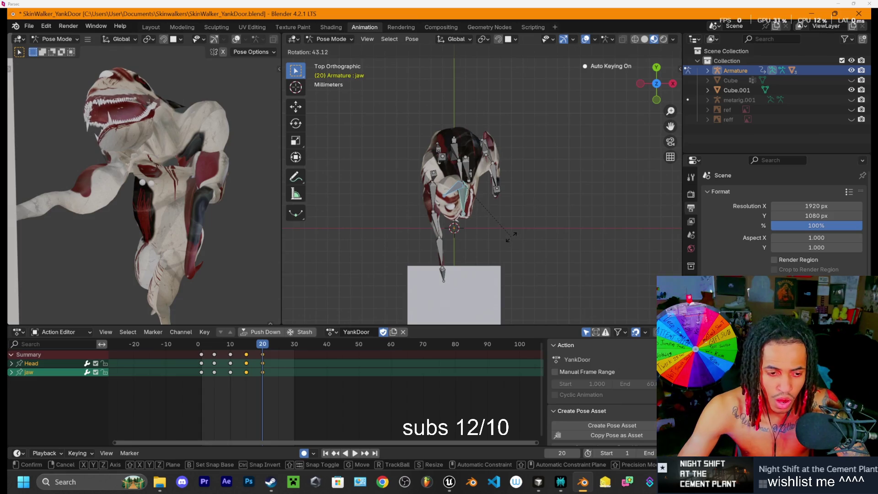
click(506, 242)
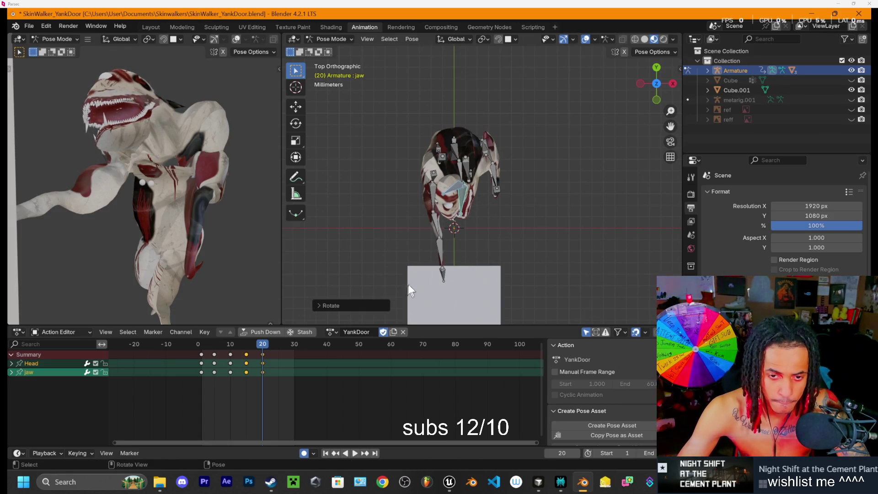
click(439, 196)
key(r)
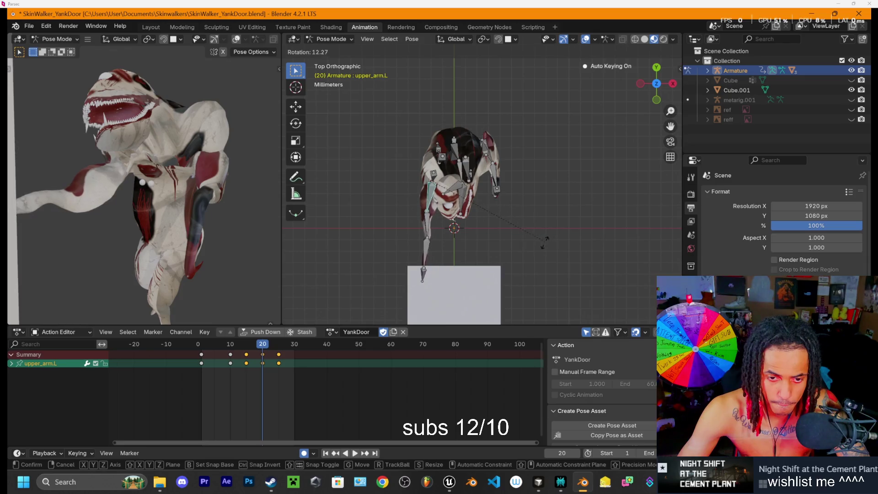
click(534, 247)
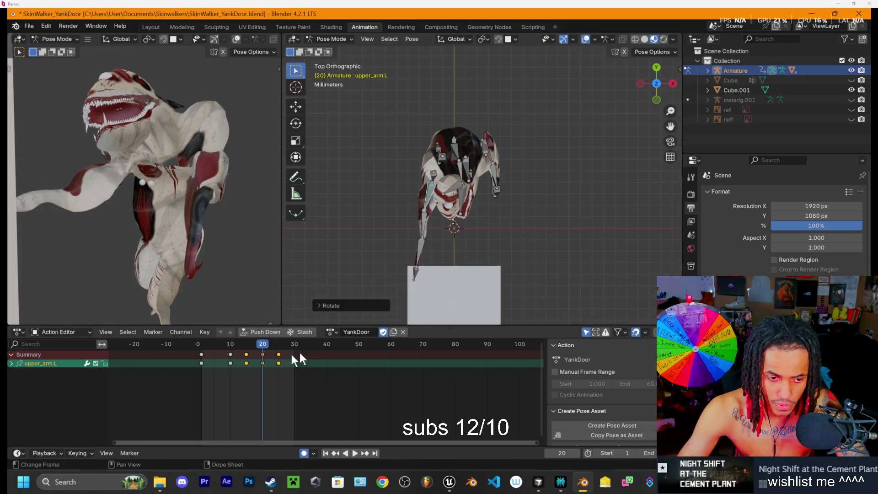
Step: Scrub and play the YankDoor action, undoing the last pose change before replaying
mouse_move(265, 347)
mouse_down()
mouse_move(224, 346)
mouse_move(272, 348)
mouse_move(225, 347)
mouse_move(267, 344)
mouse_move(250, 346)
mouse_up()
key(space)
click(262, 346)
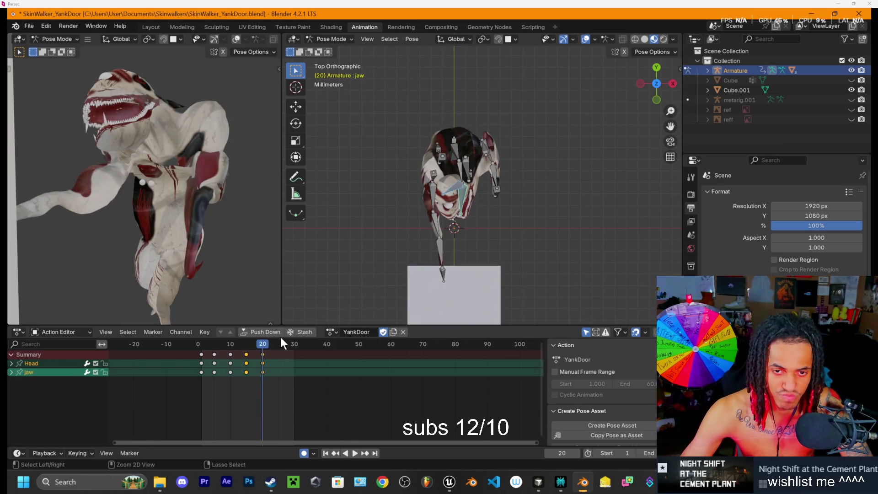
key(ctrl+z)
key(ctrl+z)
key(ctrl+z)
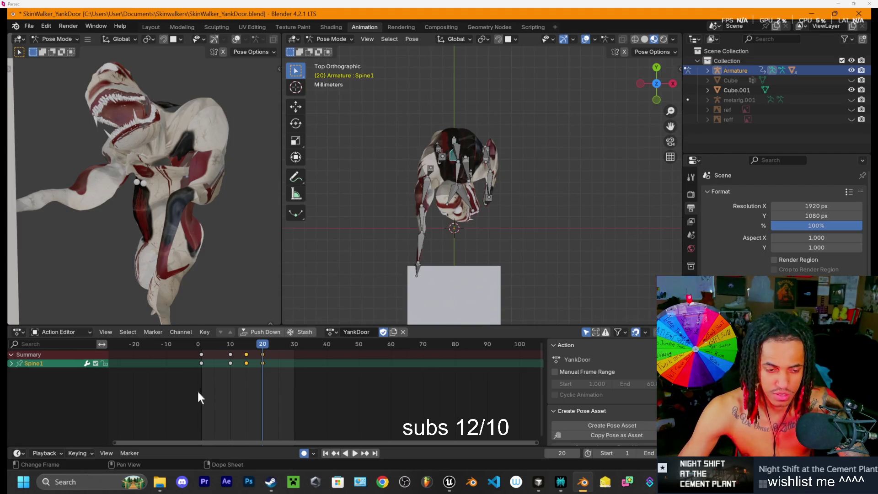
key(space)
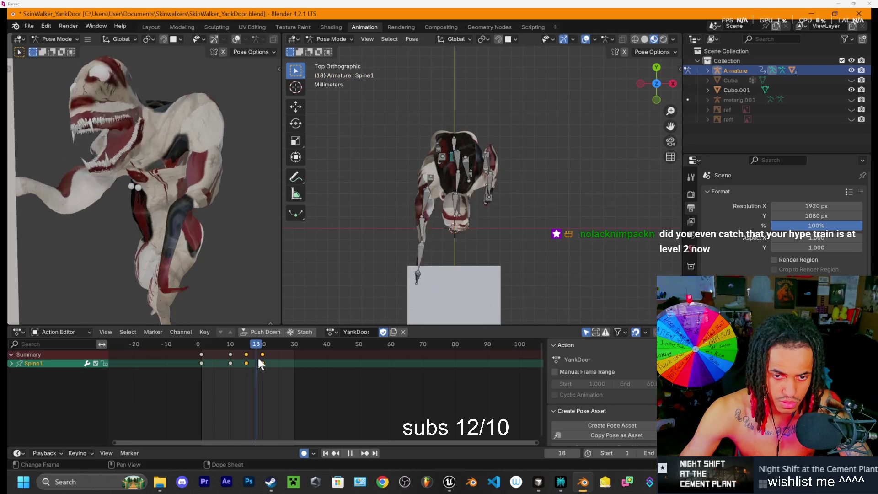
Step: At frame 15, rotate the Spine1 bone to bend the creature's torso
drag(214, 361, 247, 361)
key(space)
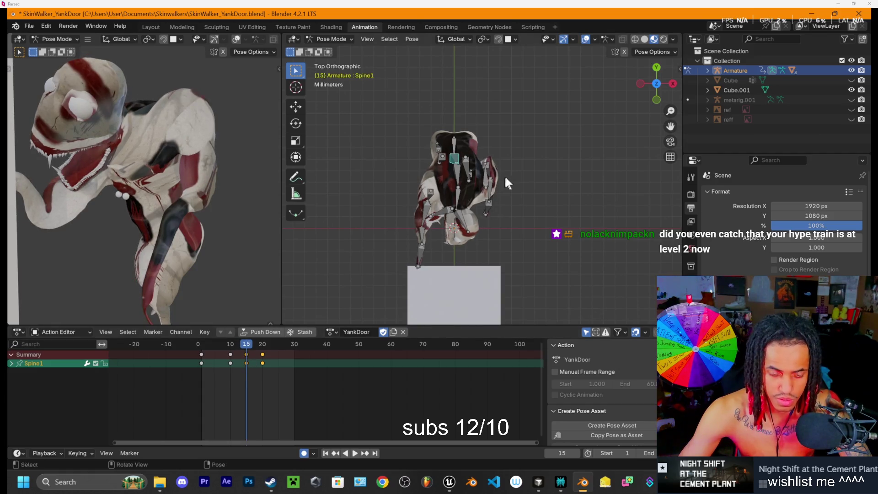
key(r)
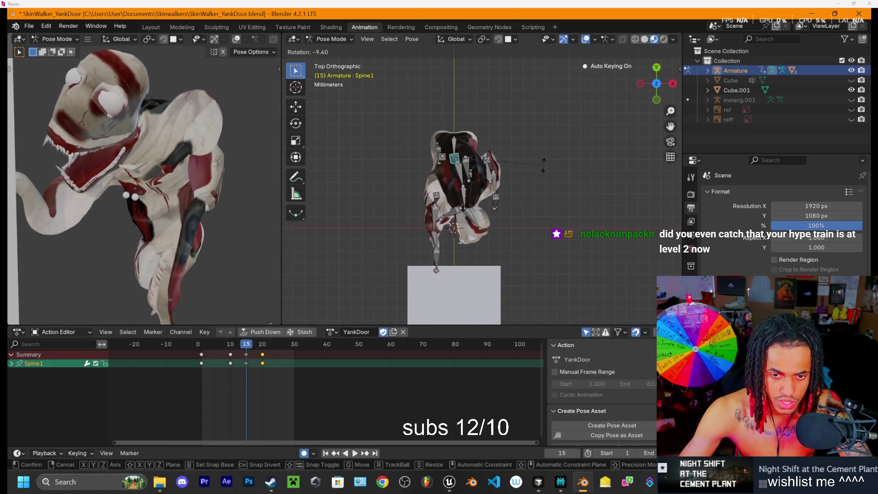
click(440, 192)
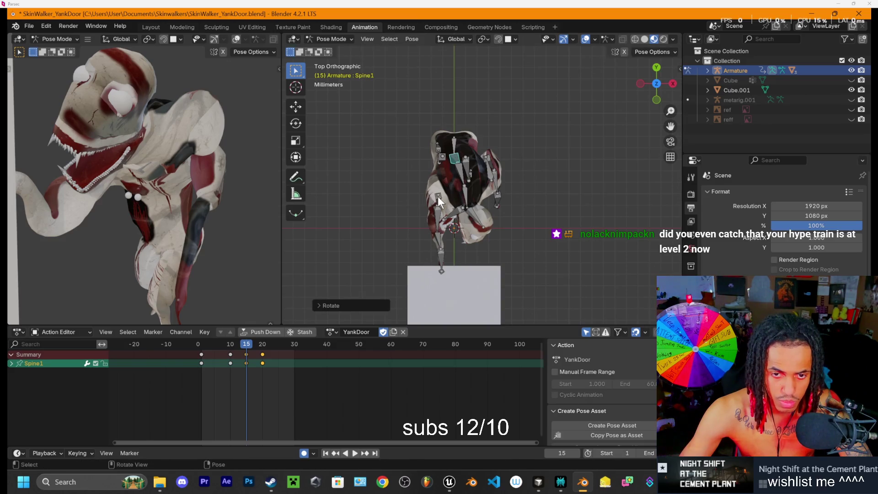
Step: Rotate the Head and jaw bones into a new pose at frame 15
shift+click(470, 213)
shift+click(459, 210)
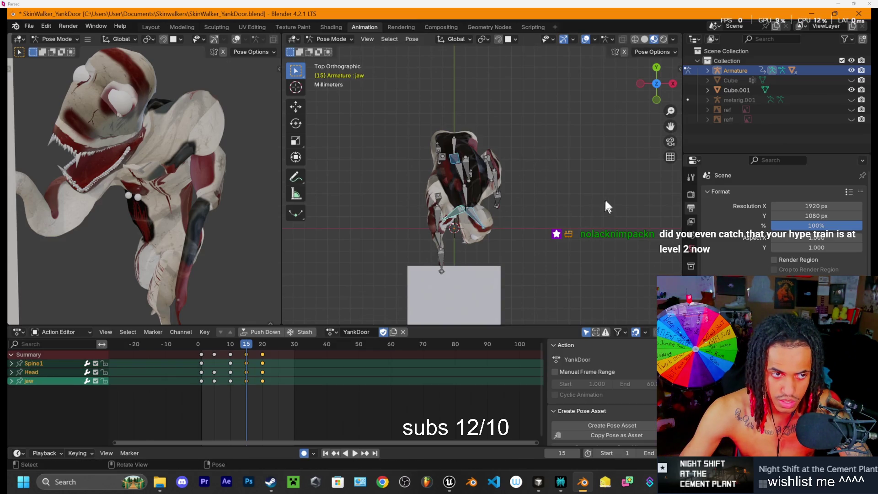
key(r)
click(606, 201)
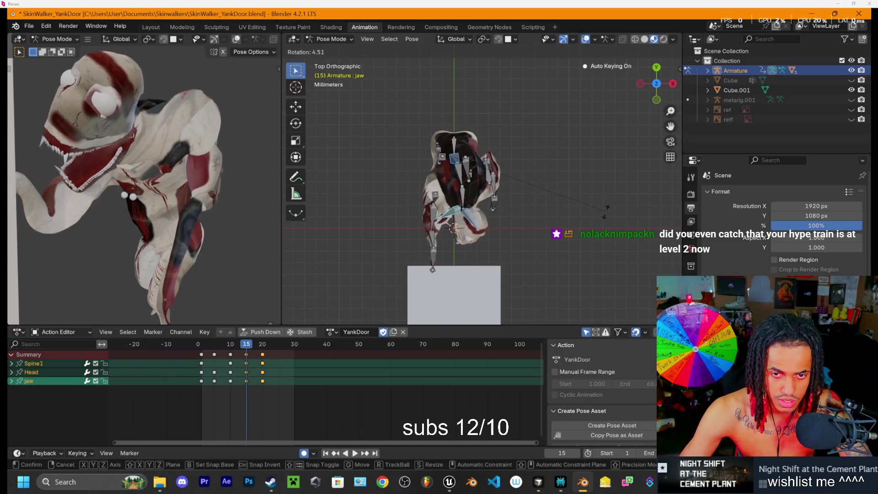
click(457, 212)
shift+click(473, 215)
key(r)
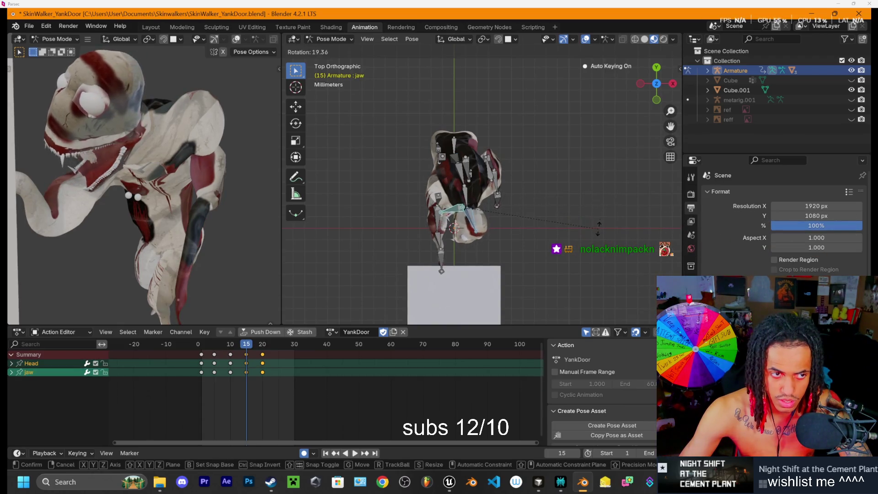
click(448, 212)
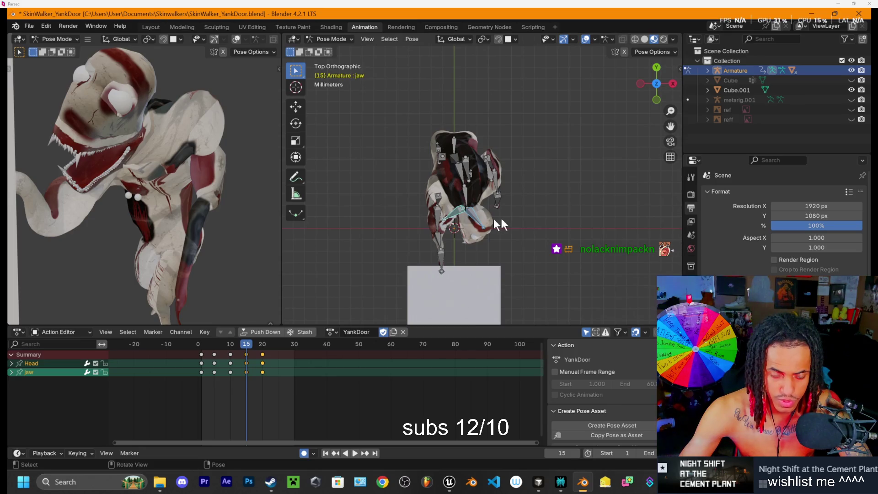
Step: Rotate the left shoulder bone at frame 15, then play back to review the motion
click(438, 198)
key(r)
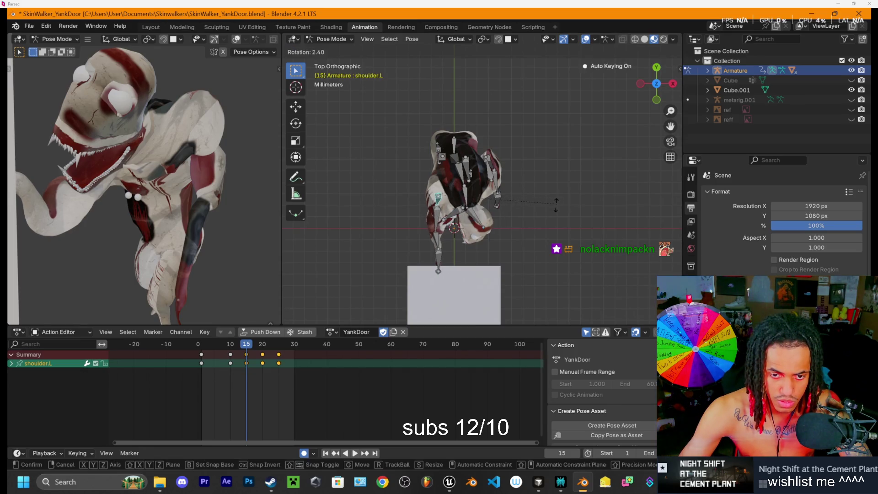
click(526, 228)
key(space)
mouse_move(257, 347)
mouse_down()
mouse_move(273, 344)
mouse_move(226, 343)
mouse_move(293, 351)
mouse_move(281, 344)
mouse_up()
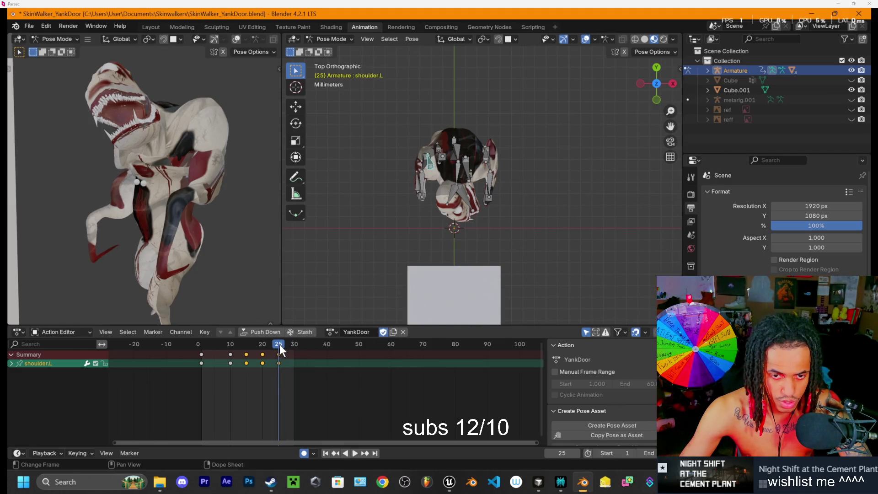
Step: Insert keyframes on every bone of the rig at frame 25
key(a)
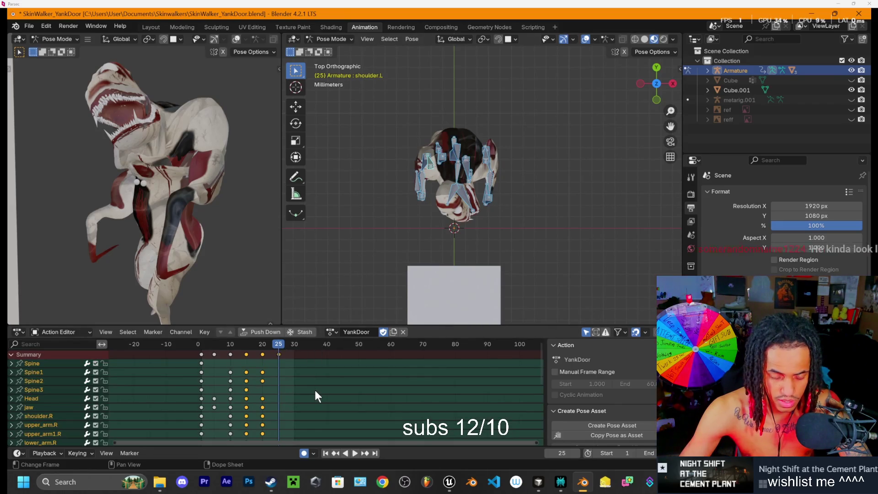
key(i)
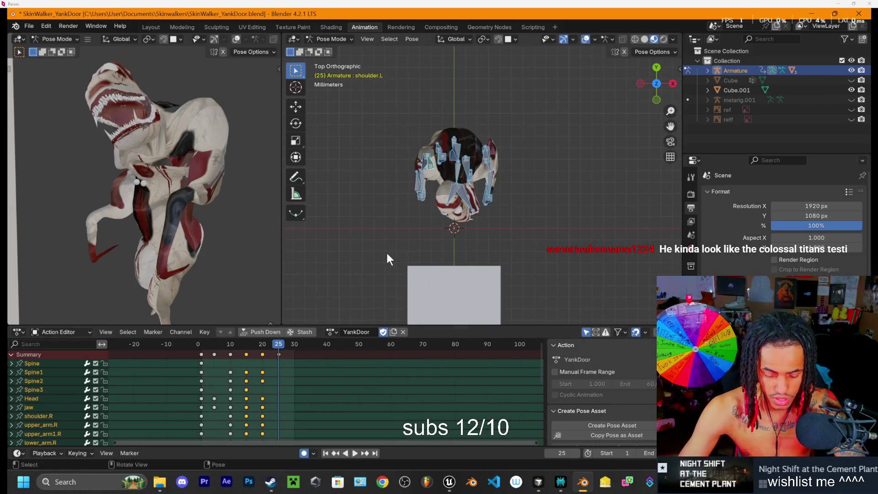
key(i)
Step: Paste the frame-0 keyframes at frame 30, then play back to review
drag(207, 353, 194, 451)
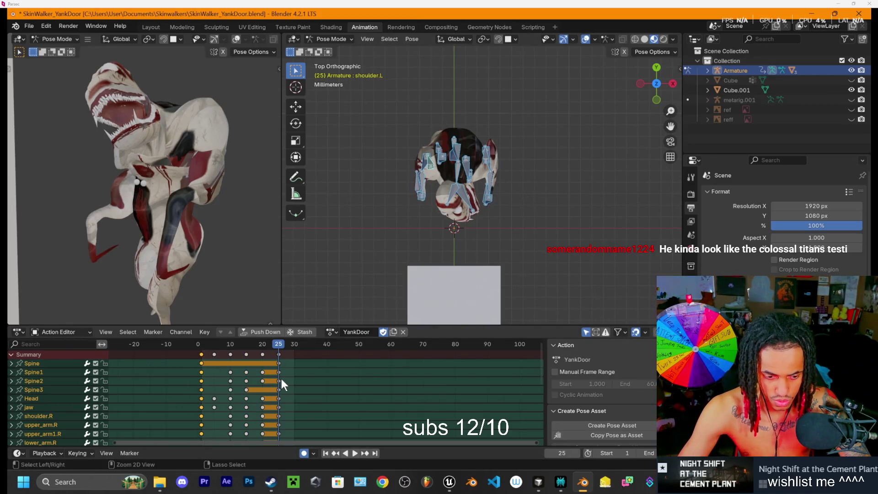
drag(280, 345, 294, 348)
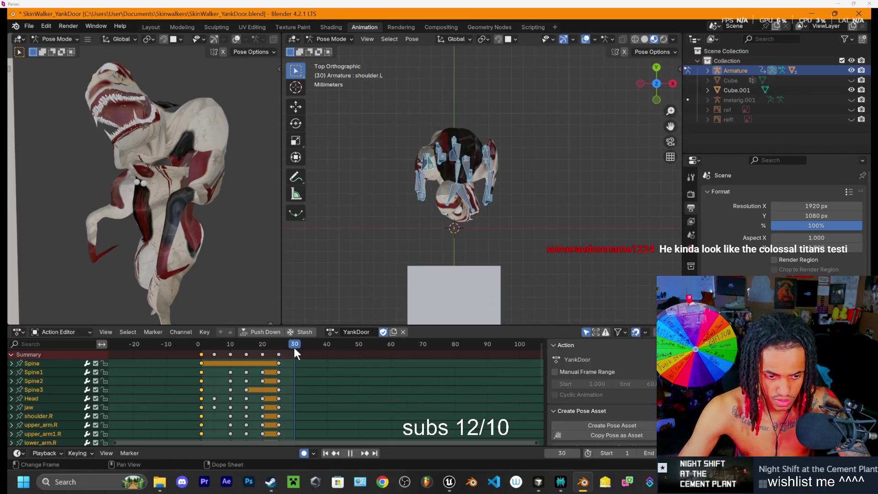
key(ctrl+v)
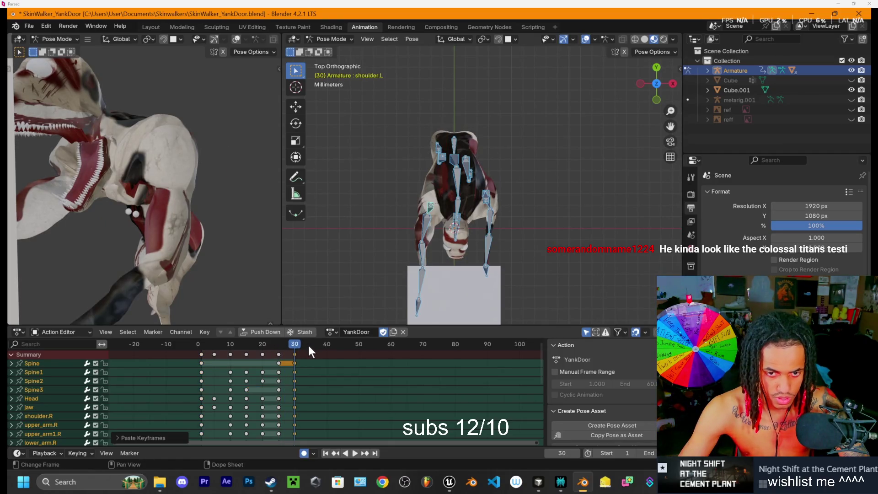
key(space)
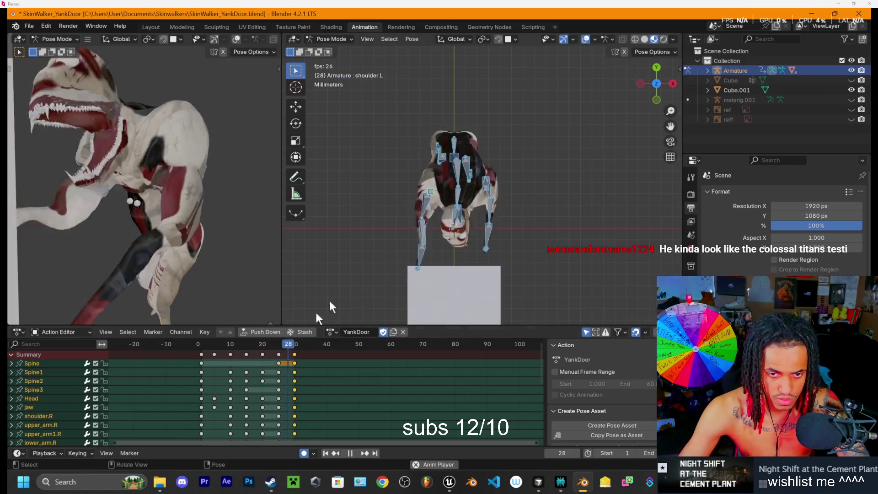
mouse_move(534, 224)
mouse_down()
mouse_move(458, 166)
mouse_move(427, 119)
mouse_move(569, 136)
mouse_up()
key(space)
Step: From a side view, select the frame-30 keys and review playback around frames 19-30
click(660, 83)
key(space)
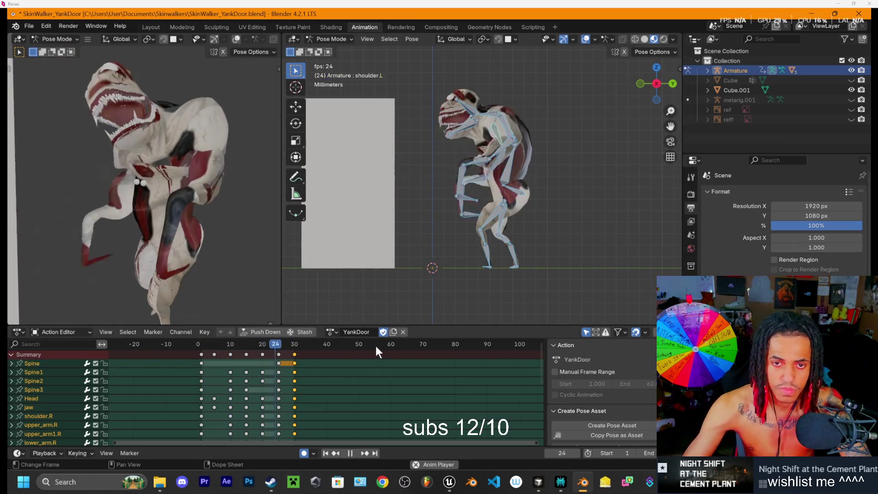
key(space)
mouse_move(256, 345)
mouse_down()
mouse_move(294, 355)
mouse_move(237, 364)
mouse_move(262, 370)
mouse_up()
right_click(294, 355)
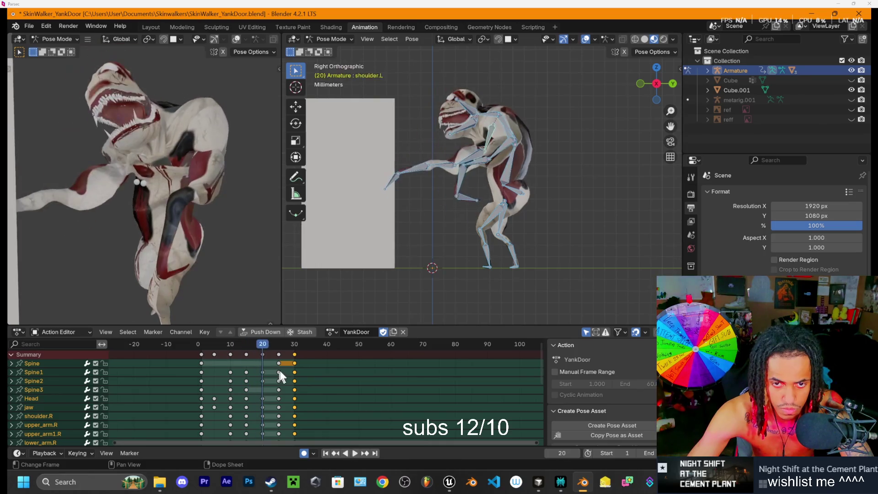
key(space)
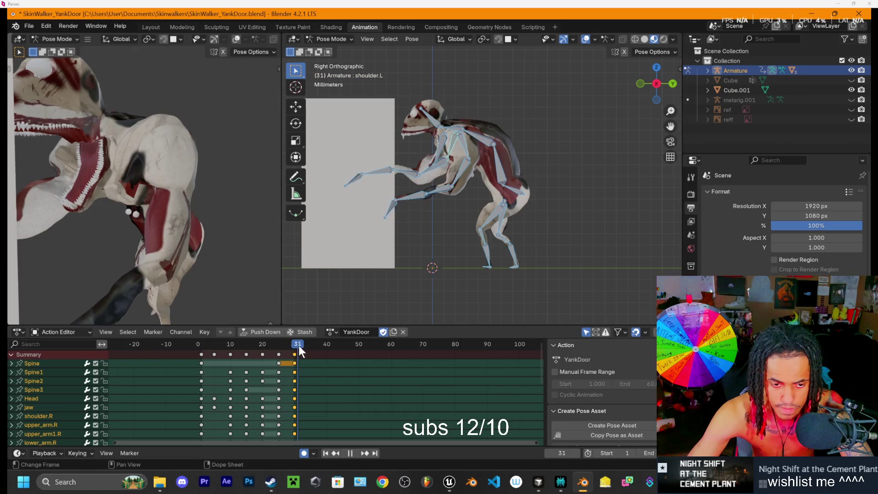
key(space)
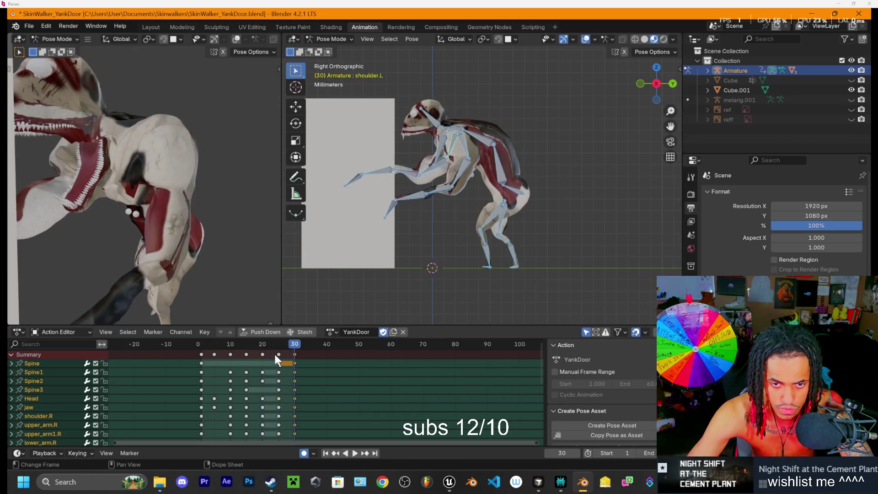
click(274, 344)
key(space)
drag(286, 344, 256, 351)
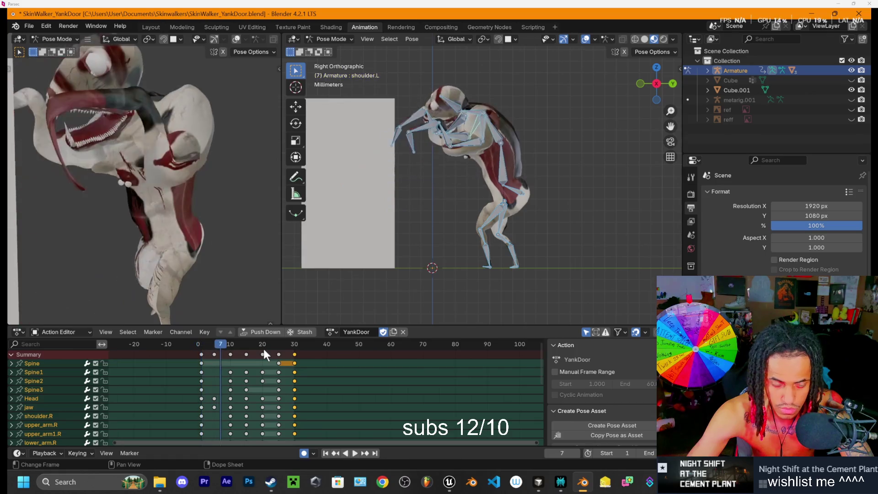
key(space)
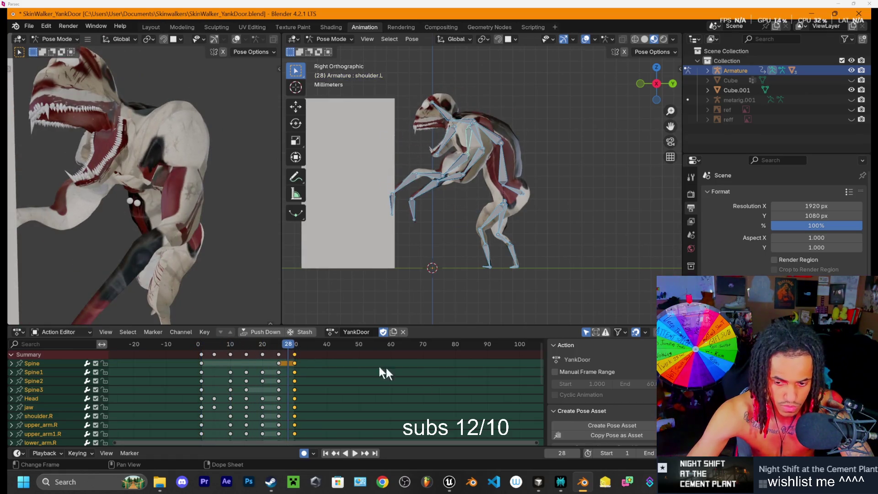
Step: Set the scene end frame to 35 and slide the final keyframes to about frame 35
double_click(643, 452)
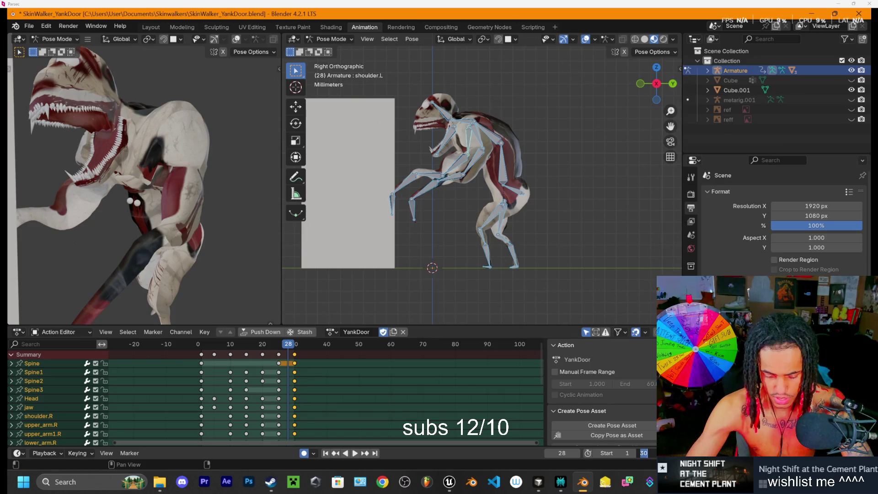
text(35)
key(Return)
mouse_move(295, 353)
mouse_down()
mouse_move(314, 356)
mouse_move(261, 356)
mouse_up()
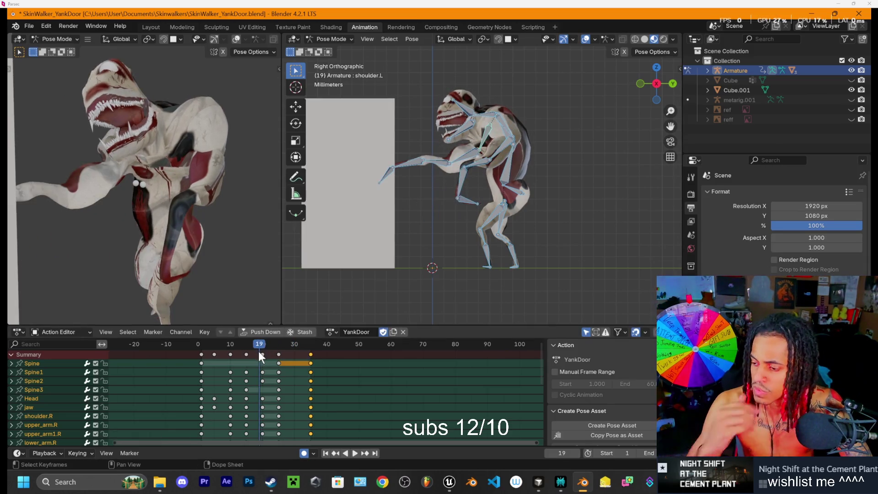
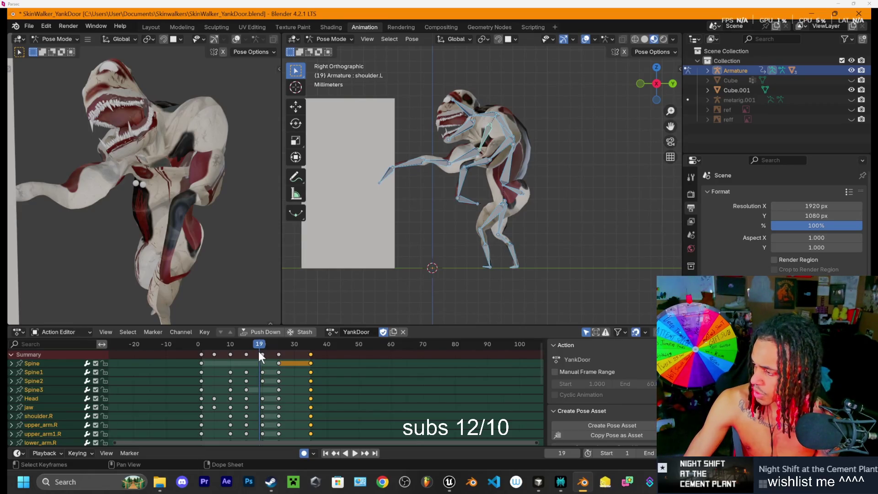
Step: Bring the Twitch Stream Manager window forward, maximize it, and open a blank new tab
key(alt+Tab)
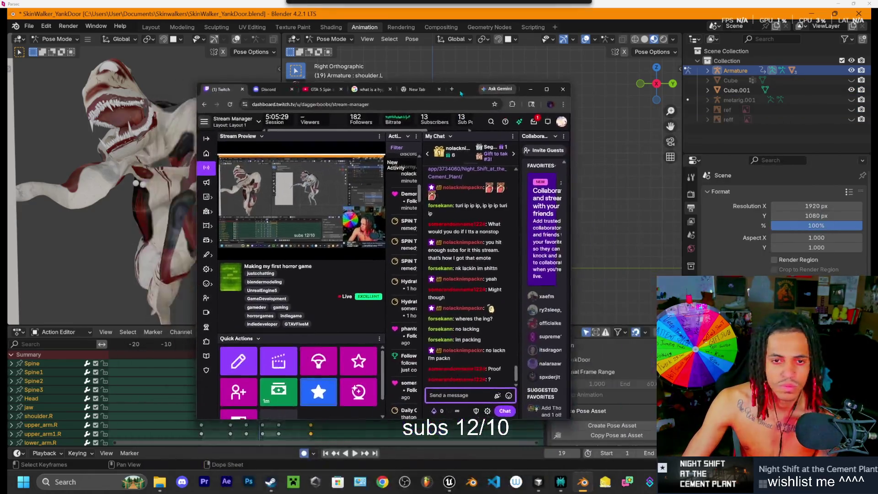
click(563, 86)
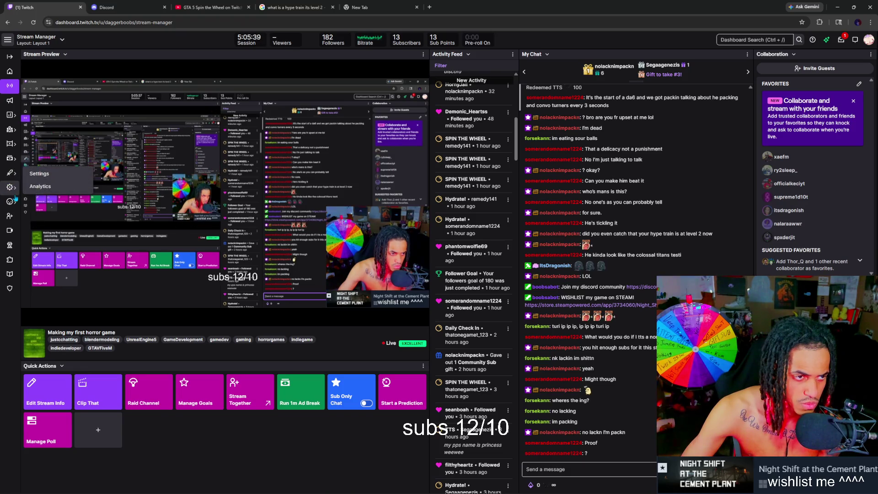
mouse_move(10, 187)
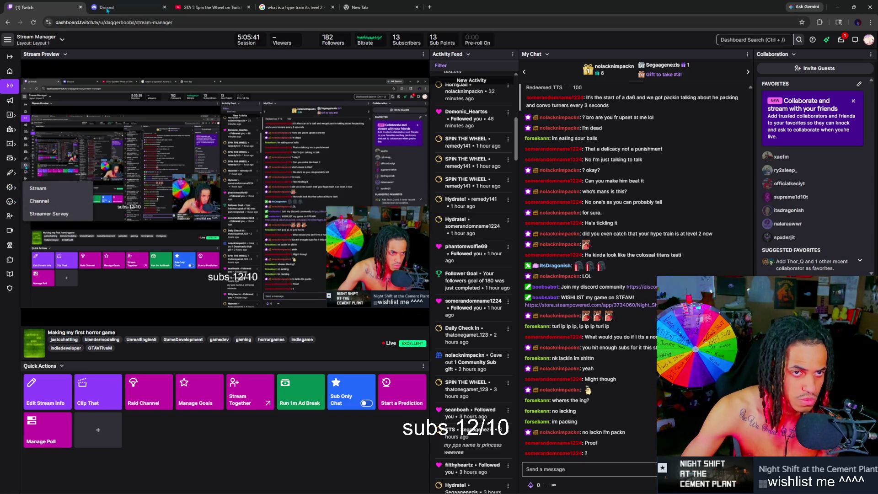
click(430, 8)
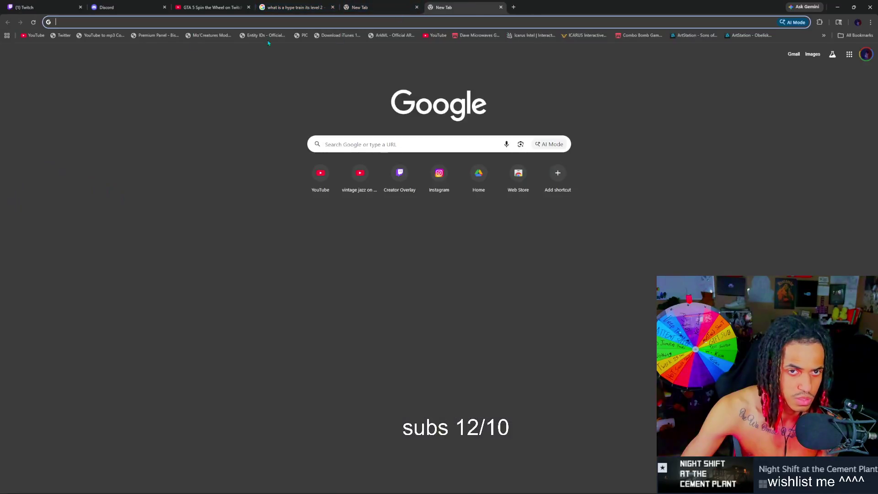
Step: Search Google for 'twitch' and close the hype-train, blank and Discord tabs
click(64, 22)
click(68, 49)
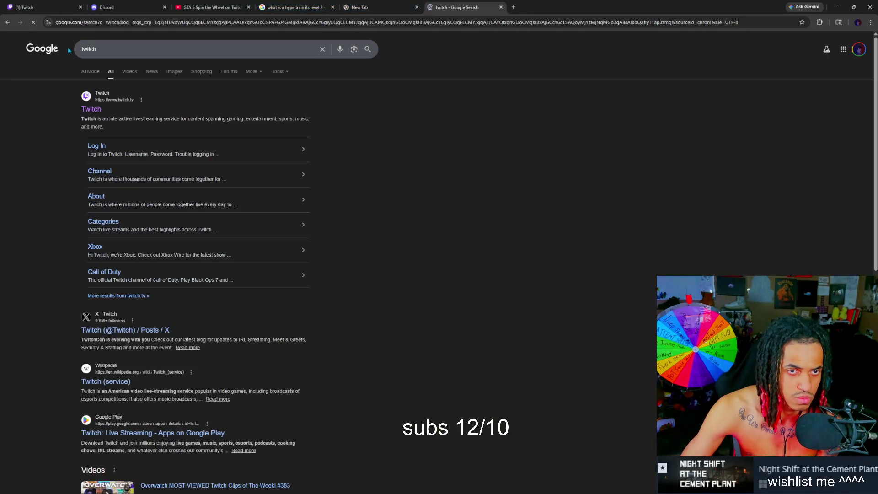
click(332, 7)
click(333, 8)
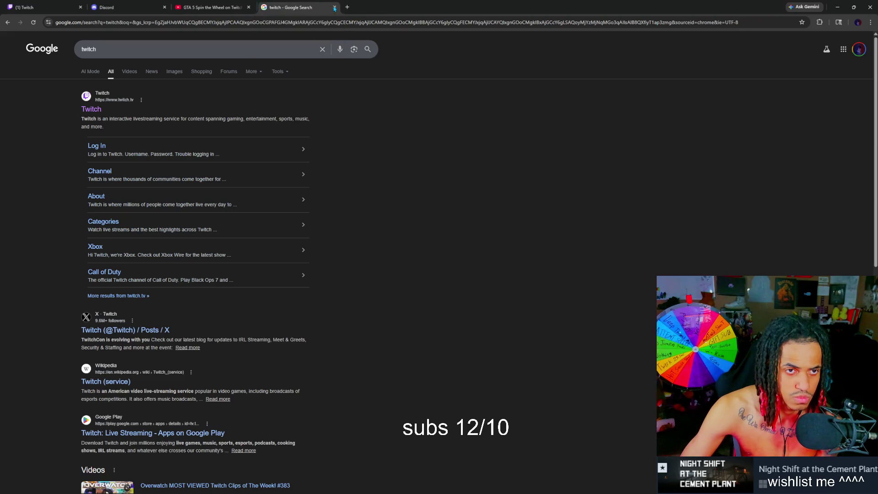
click(165, 8)
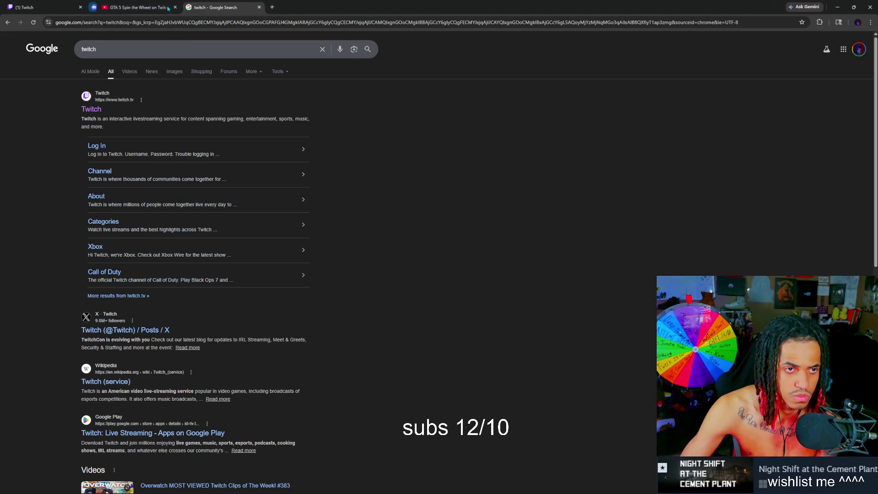
Step: Open the Twitch home page and go to the Creator Dashboard from the account menu
click(98, 113)
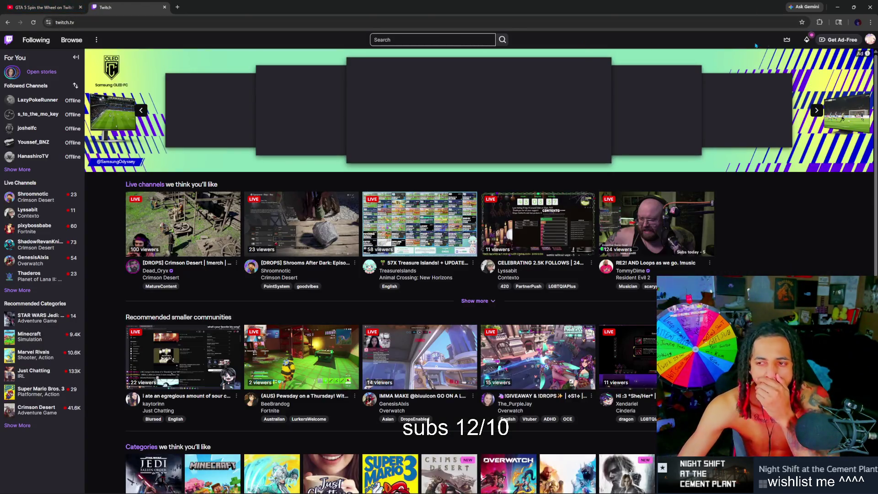
click(870, 39)
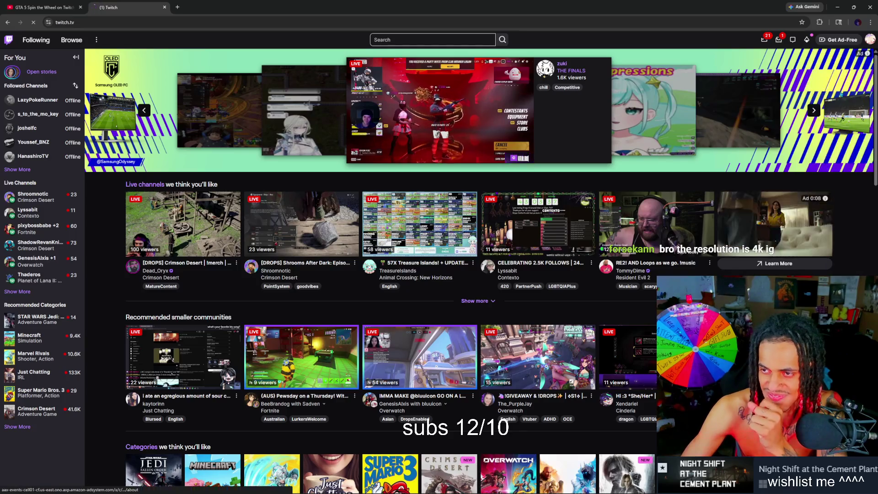
click(843, 88)
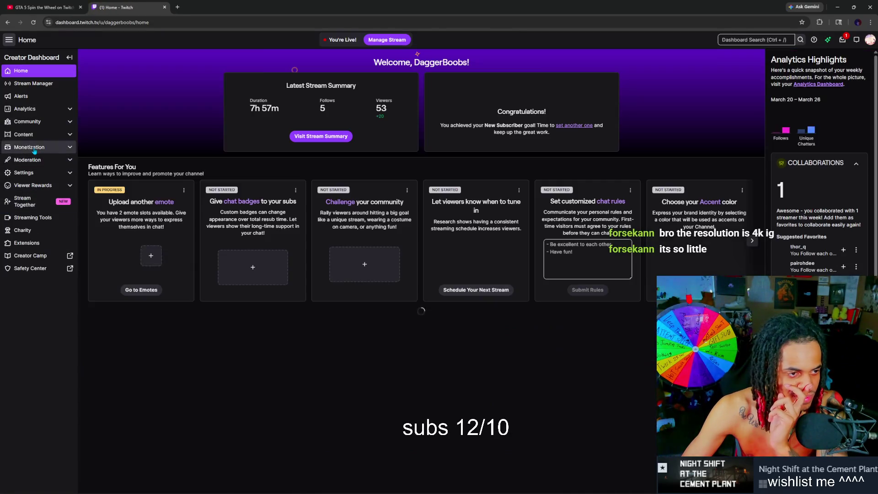
Step: Navigate the Creator Dashboard sidebar through Stream Manager and Viewer Rewards to the Emotes page
click(34, 151)
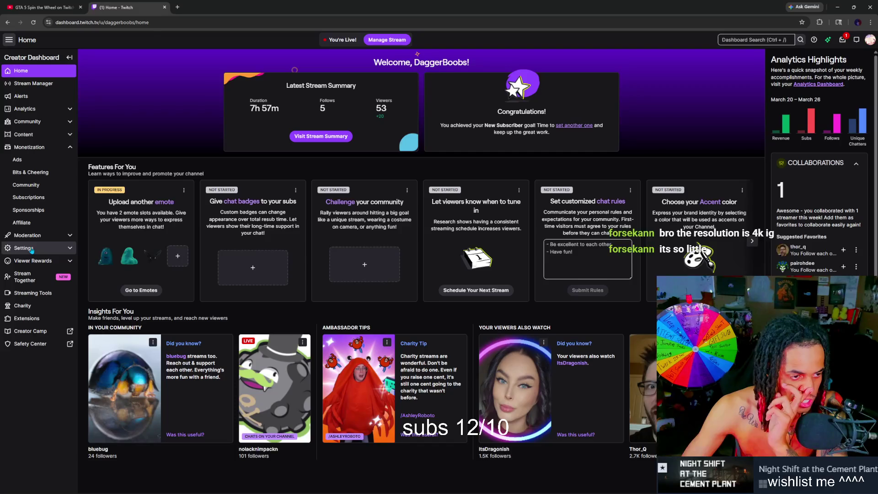
click(41, 83)
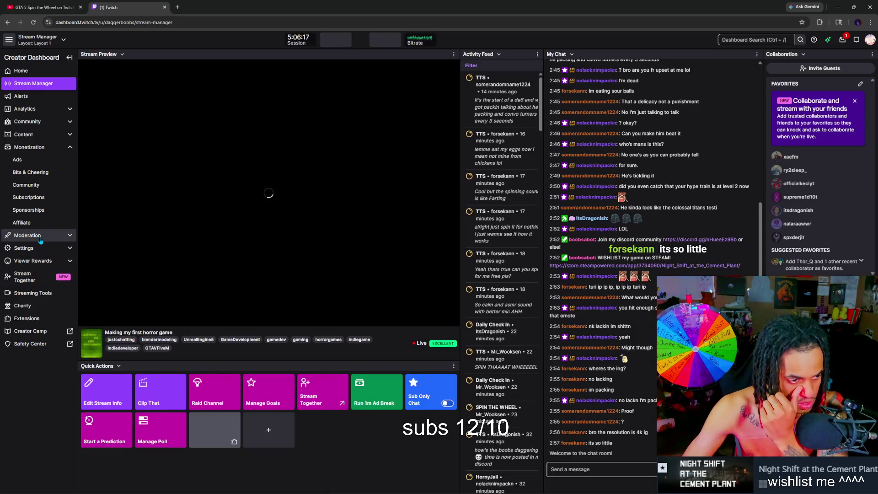
click(33, 261)
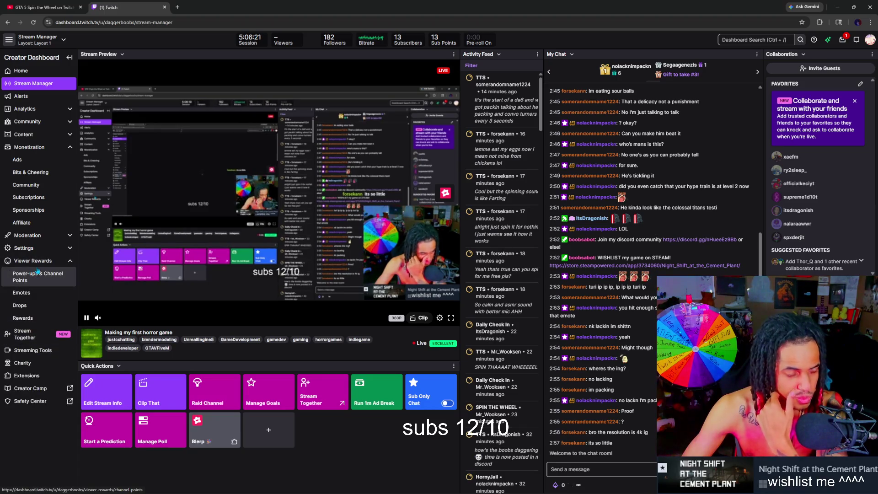
click(34, 305)
click(32, 297)
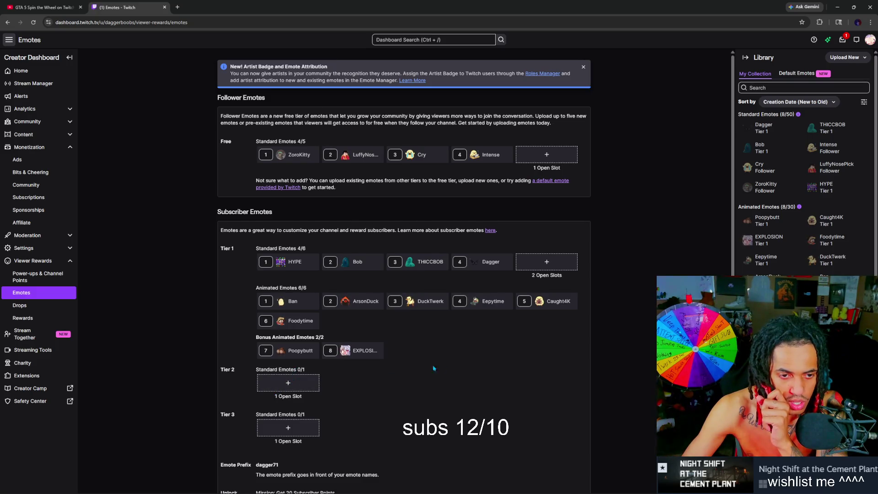
Step: Scroll through the follower and Tier 1–3 subscriber emote slots
scroll(430, 368, down, 1)
scroll(445, 361, down, 3)
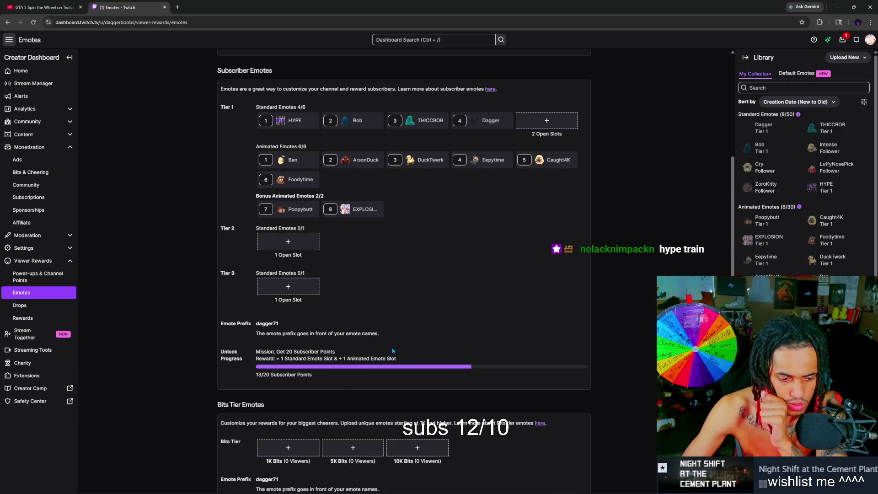
scroll(320, 343, down, 1)
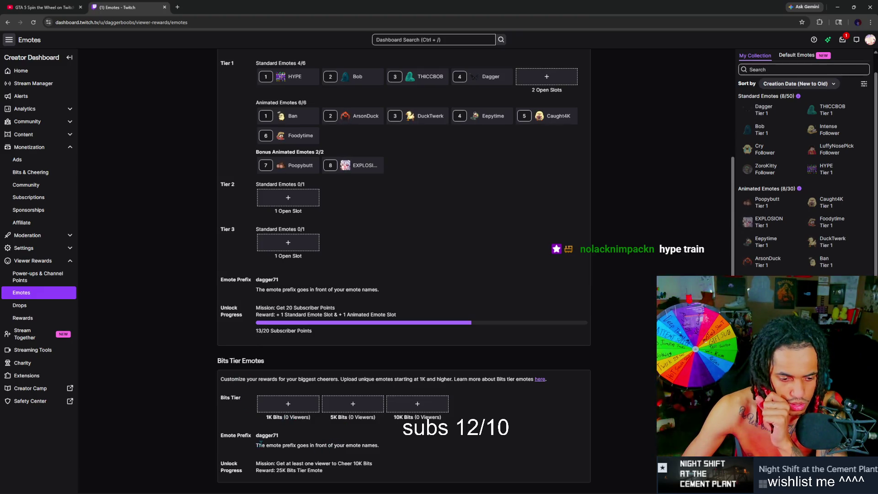
scroll(581, 336, up, 3)
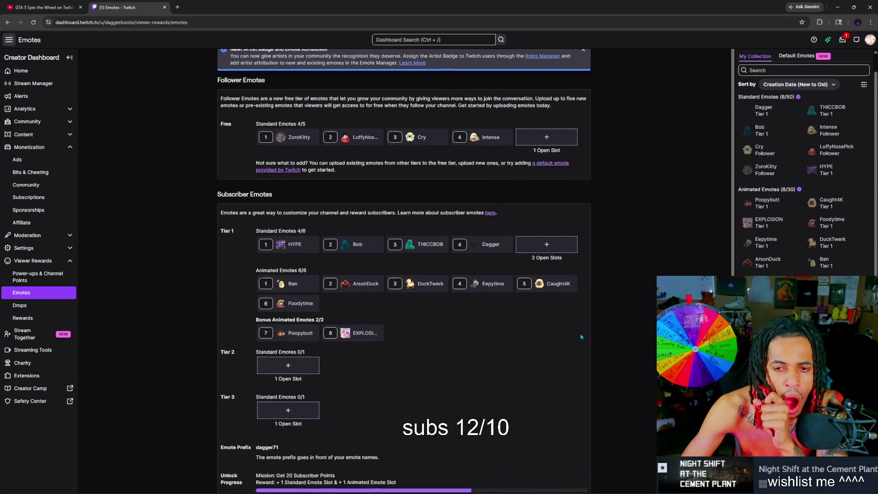
scroll(581, 336, up, 1)
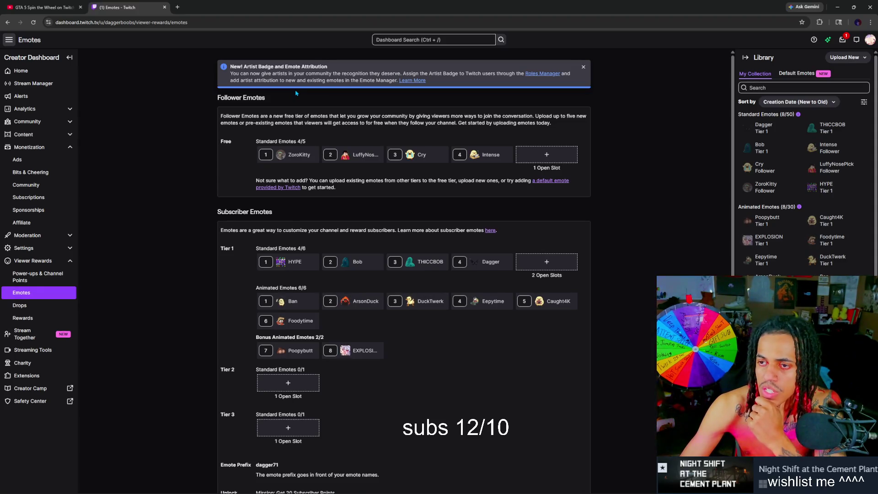
Step: Browse Default Emotes and My Collection in the library, then close the Emotes tab
click(794, 74)
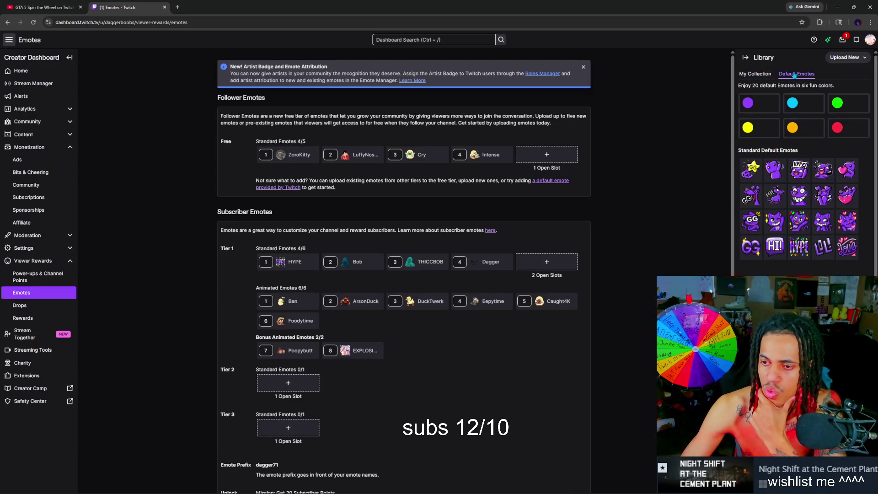
click(752, 74)
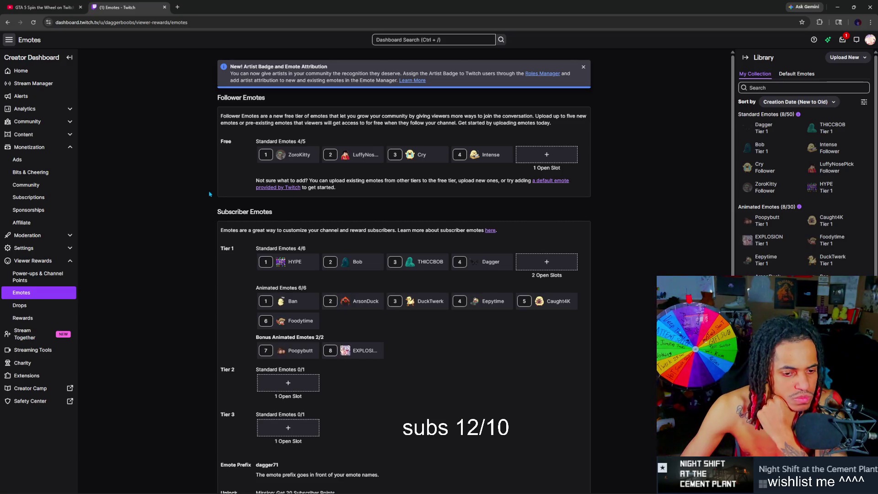
scroll(187, 165, down, 2)
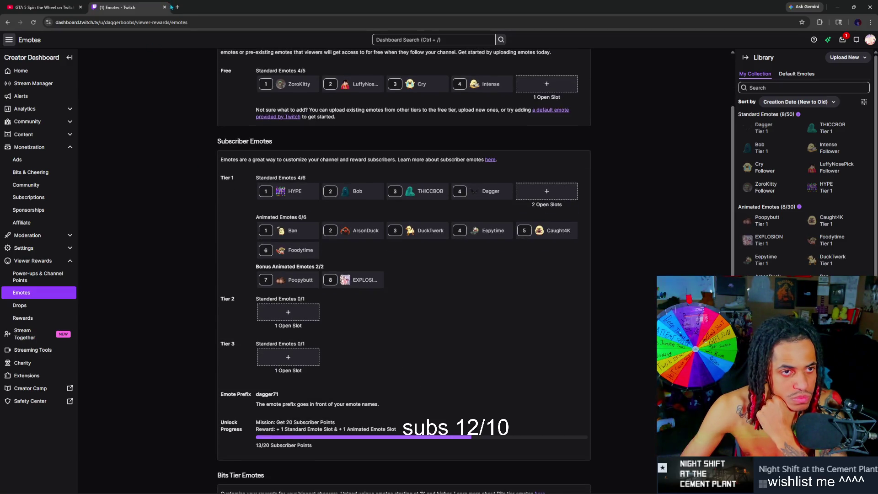
click(164, 7)
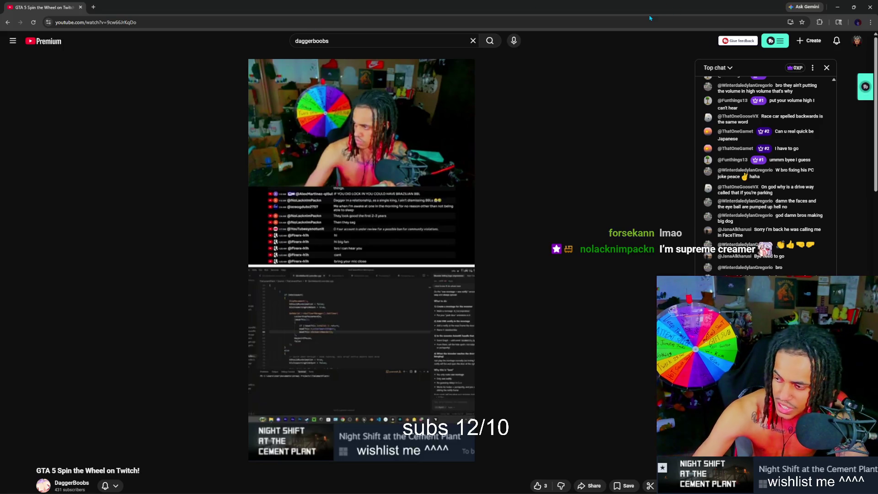
Step: Pause the spin-the-wheel video and minimize the browser to return to Blender
click(635, 97)
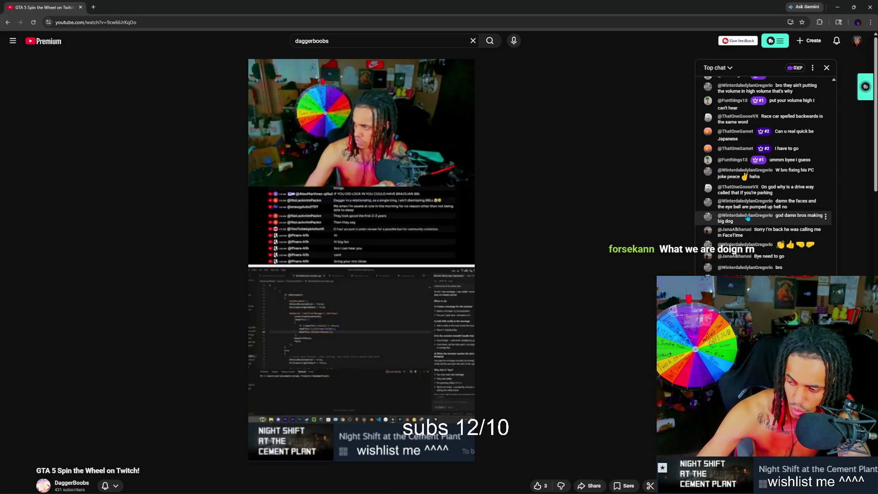
click(838, 8)
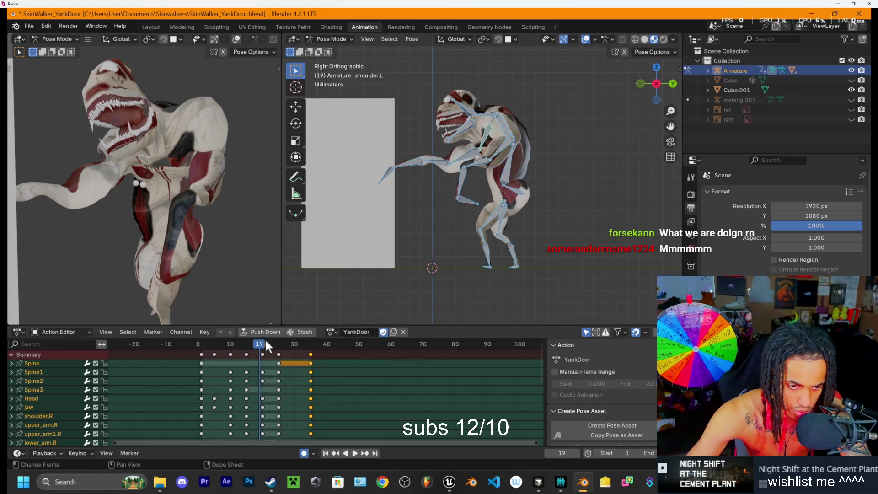
Step: Play the YankDoor animation and scrub the Action Editor playhead back through its frames
key(space)
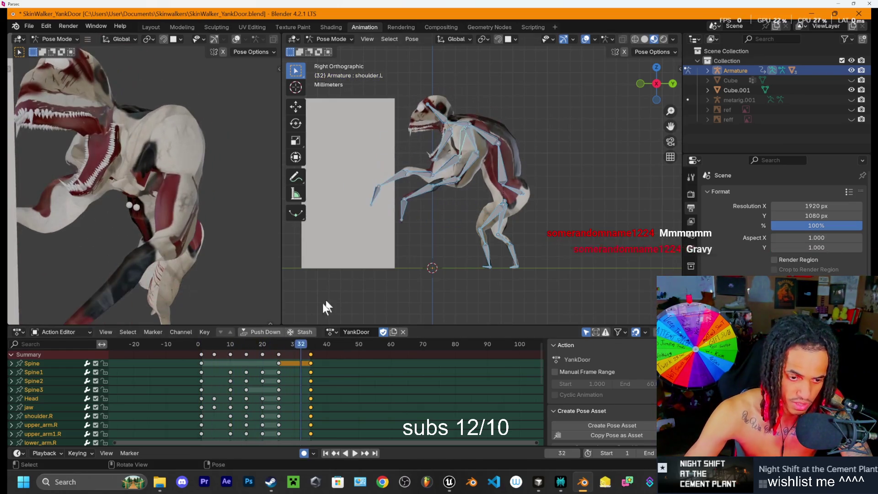
mouse_move(281, 341)
mouse_down()
mouse_move(229, 344)
mouse_move(270, 352)
mouse_move(259, 344)
mouse_move(222, 348)
mouse_move(279, 364)
mouse_up()
Step: Select the Head and jaw bones and rotate the jaw about 46° open, auto-keyed at frame 25
click(656, 84)
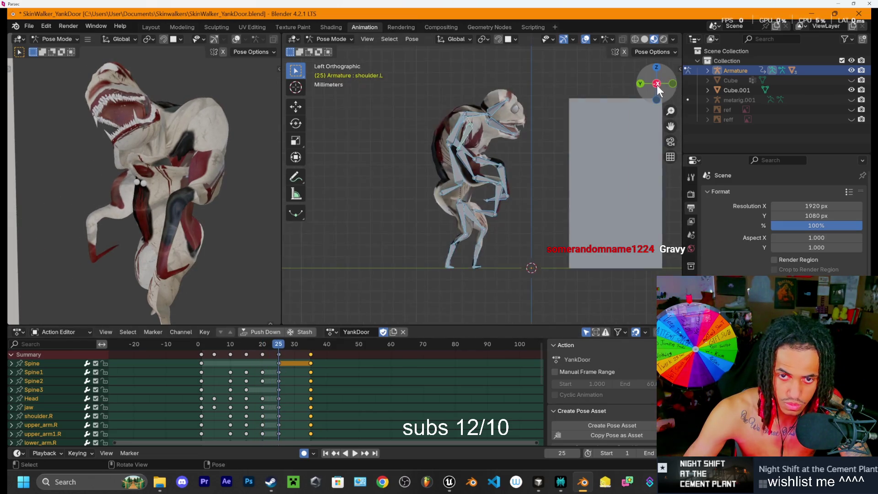
click(672, 85)
mouse_move(256, 147)
mouse_down()
mouse_move(185, 169)
mouse_move(238, 219)
mouse_move(256, 210)
mouse_up()
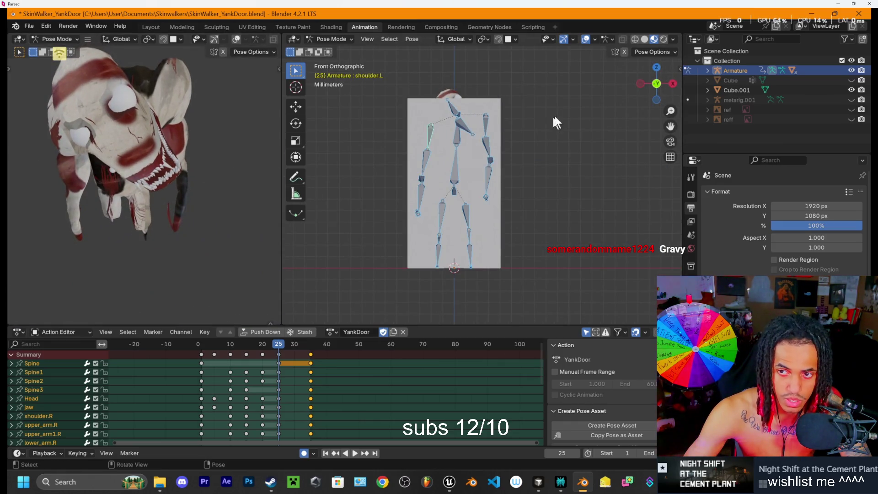
click(657, 68)
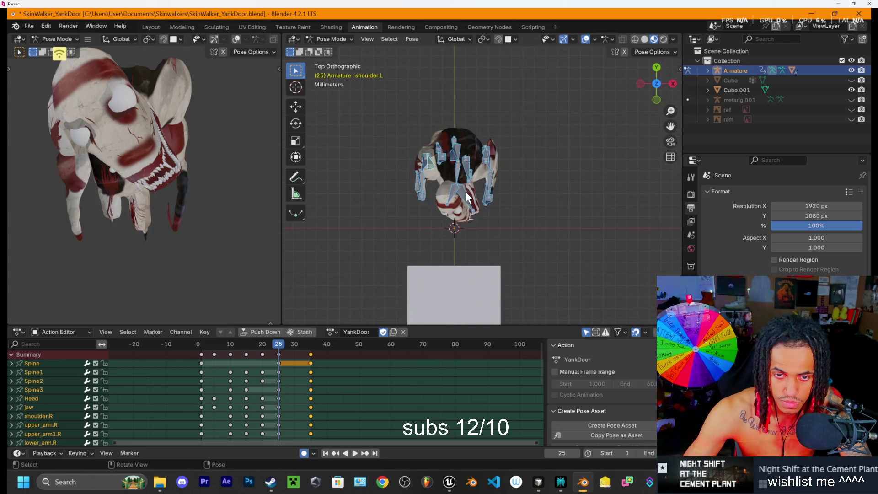
click(459, 198)
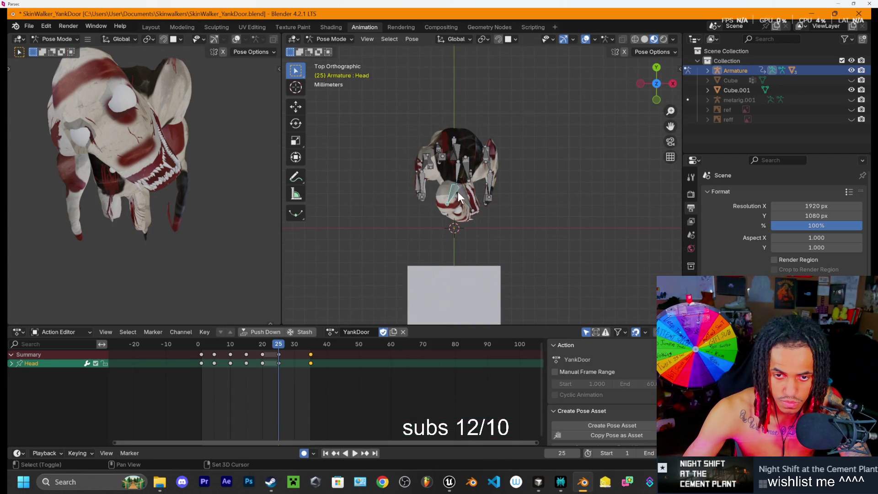
shift+click(457, 196)
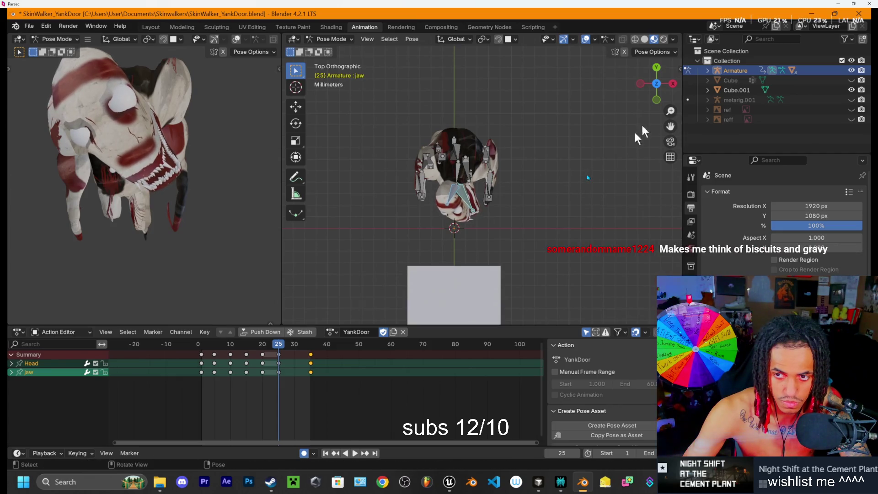
click(656, 99)
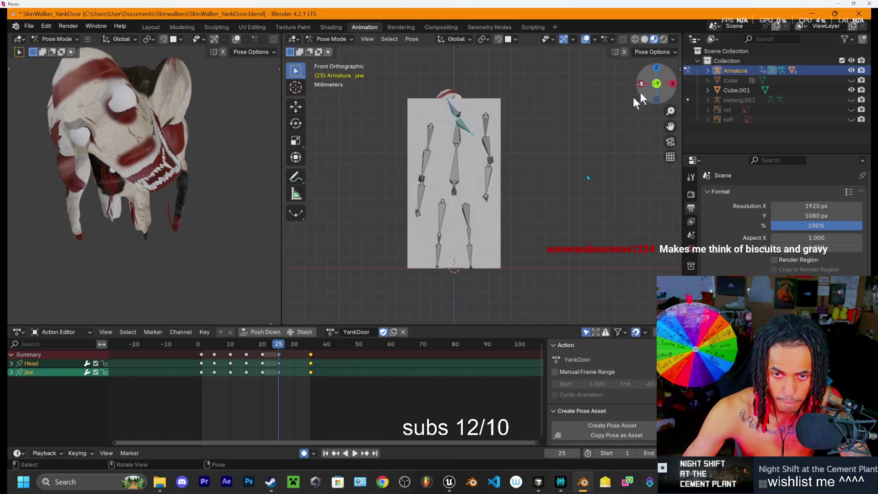
key(r)
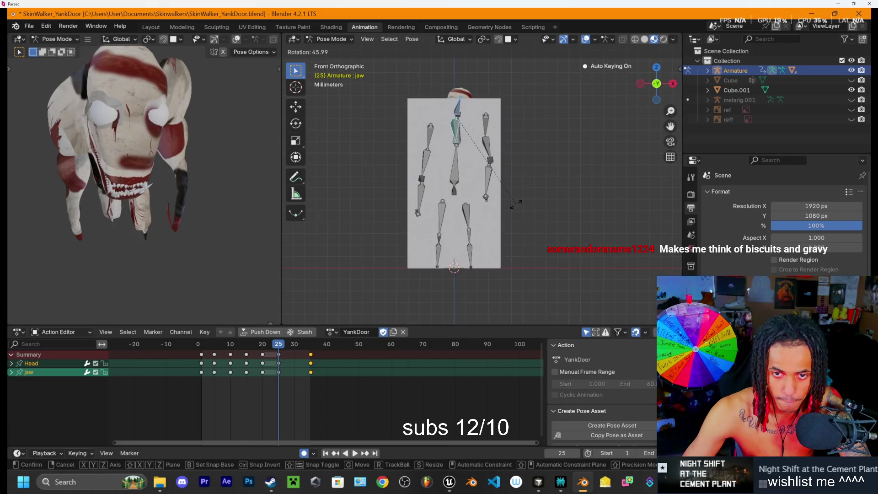
click(517, 201)
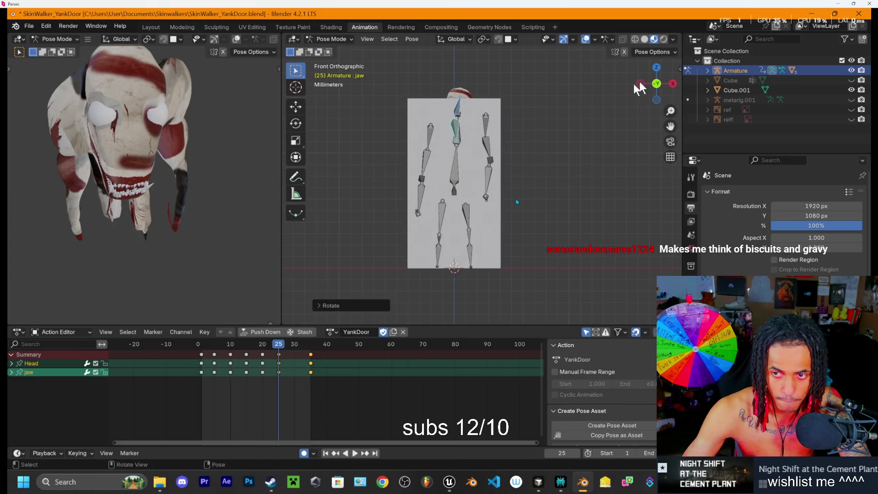
click(672, 83)
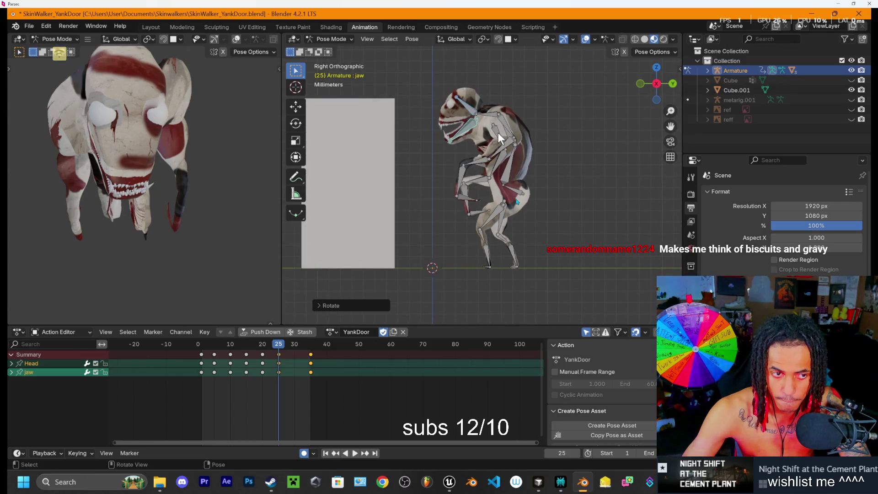
Step: Rotate the jaw bone further to open the mouth wider
mouse_move(220, 169)
mouse_down()
mouse_move(146, 141)
mouse_move(174, 132)
mouse_up()
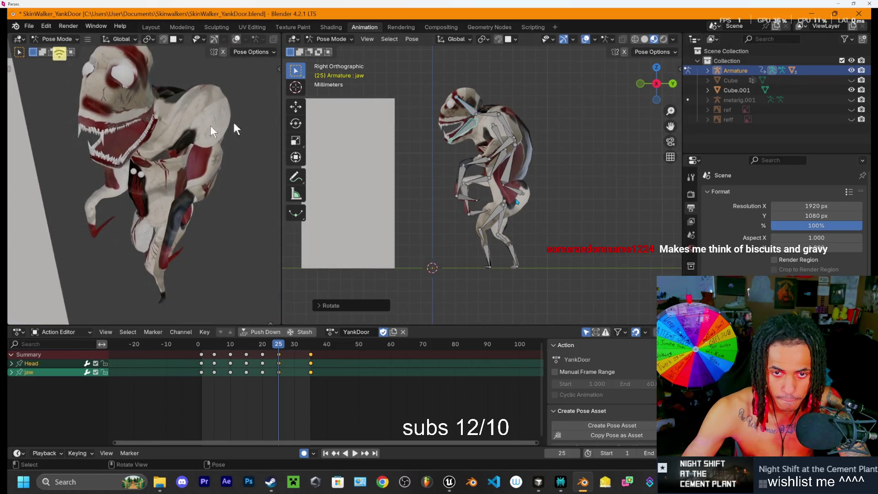
click(464, 130)
key(r)
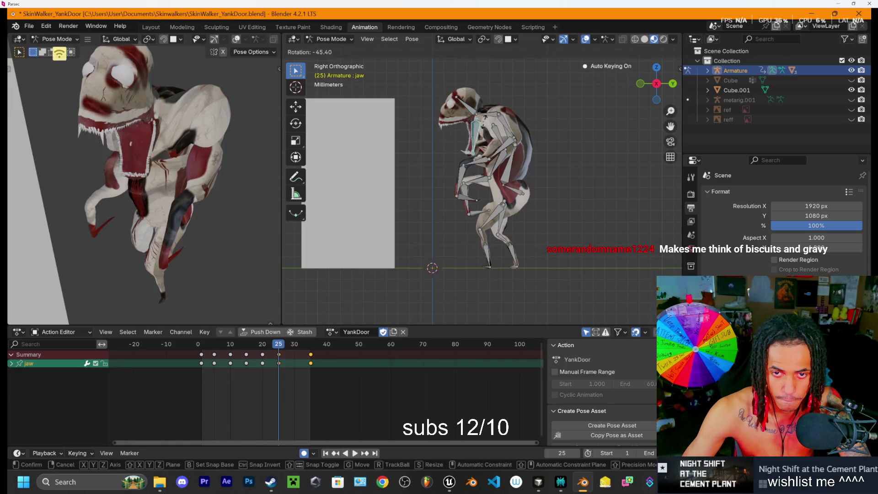
click(486, 132)
Step: Rotate the Spine3 bone, abandoning trial rotations of shoulder.R and Spine2
click(471, 112)
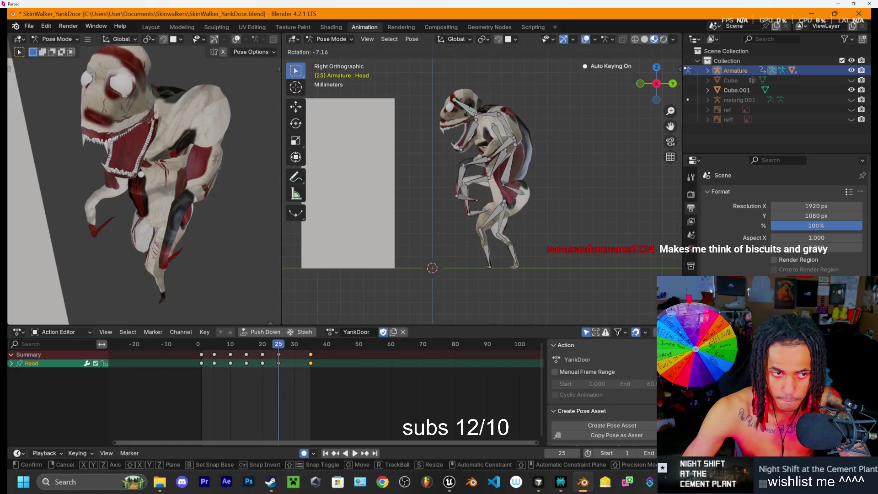
click(488, 113)
key(r)
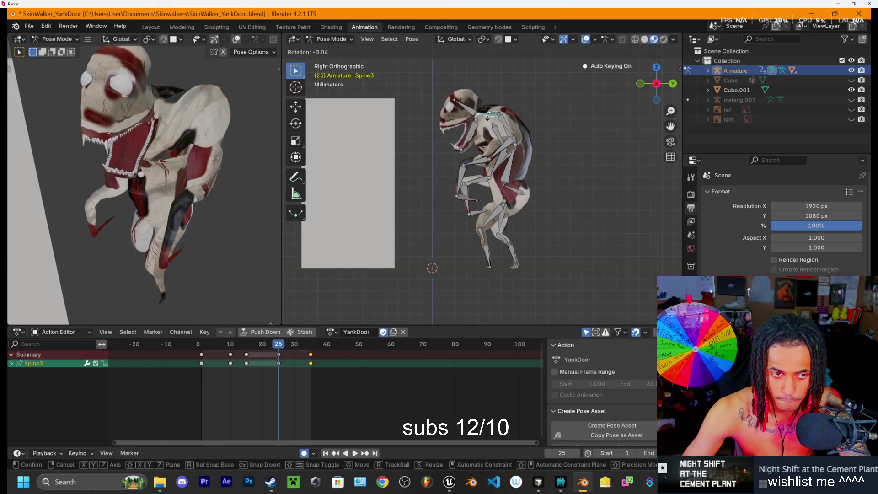
click(498, 117)
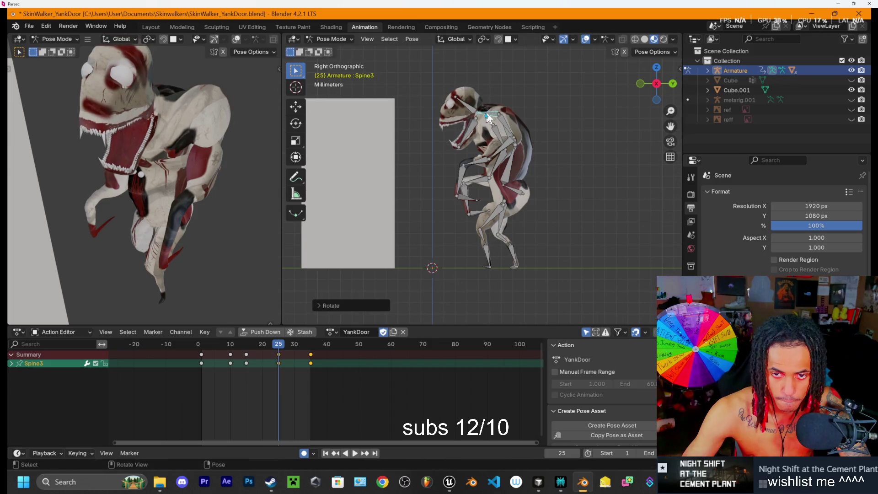
click(498, 117)
key(r)
key(Escape)
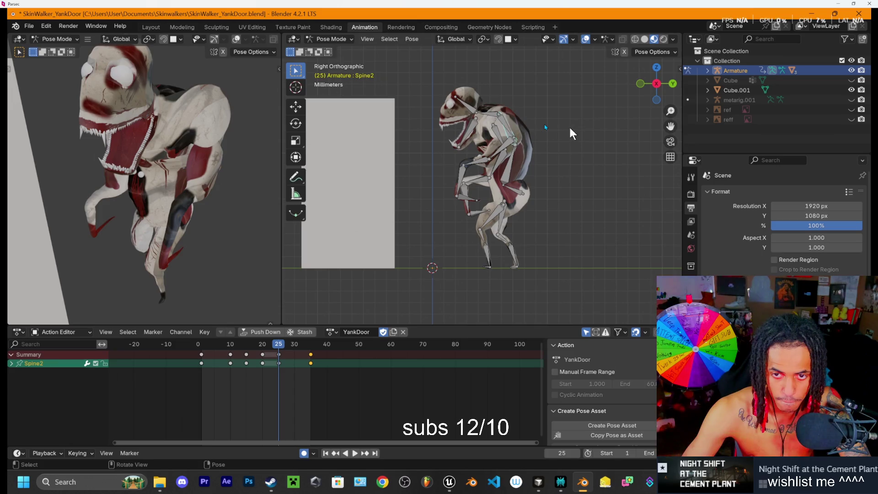
key(r)
key(Escape)
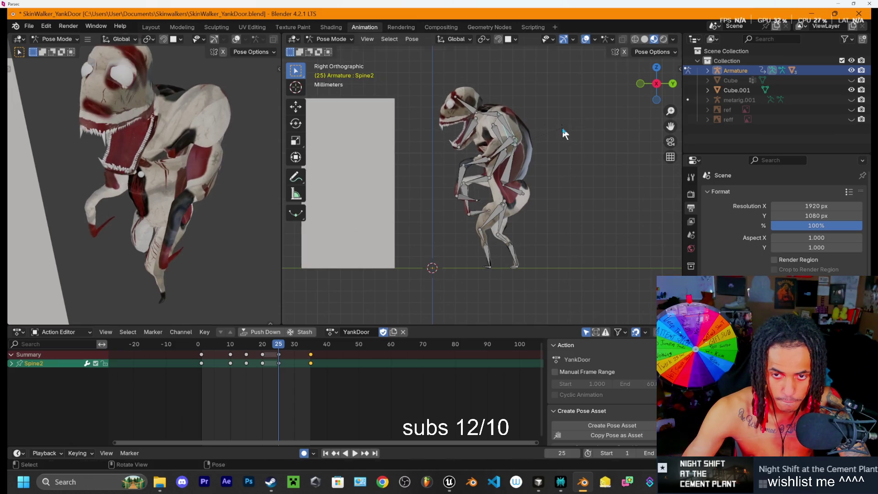
Step: Rotate Spine1 to hunch the upper body forward, then preview the pose at frame 10
key(bracketleft)
key(r)
click(569, 164)
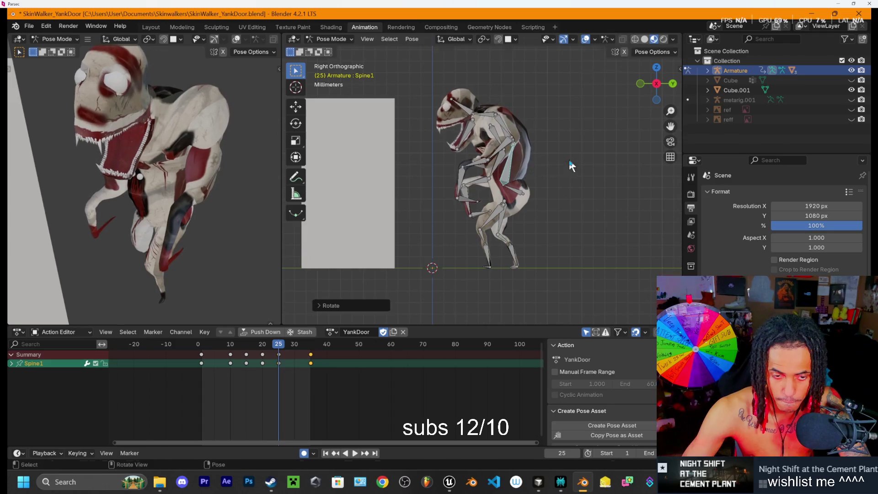
mouse_move(280, 358)
mouse_down()
mouse_move(228, 358)
mouse_move(279, 366)
mouse_up()
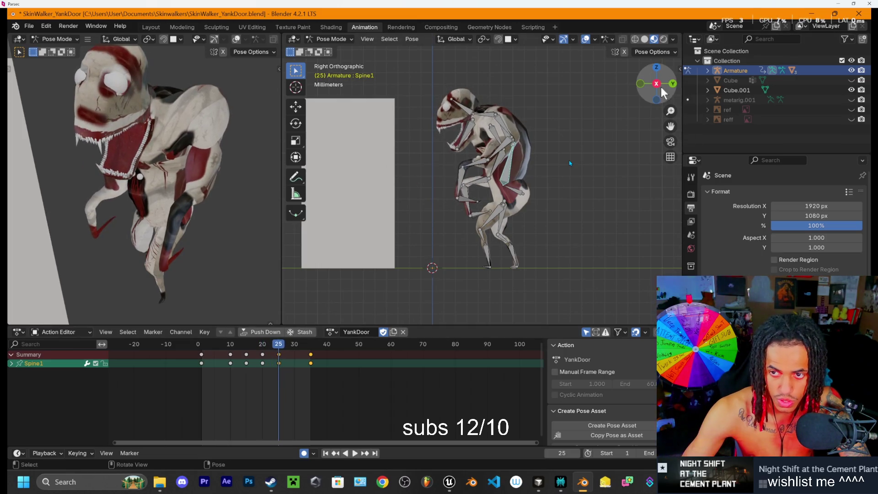
Step: From Top view, twist the Spine1 bone a further 3.02° at frame 25
click(658, 85)
click(657, 69)
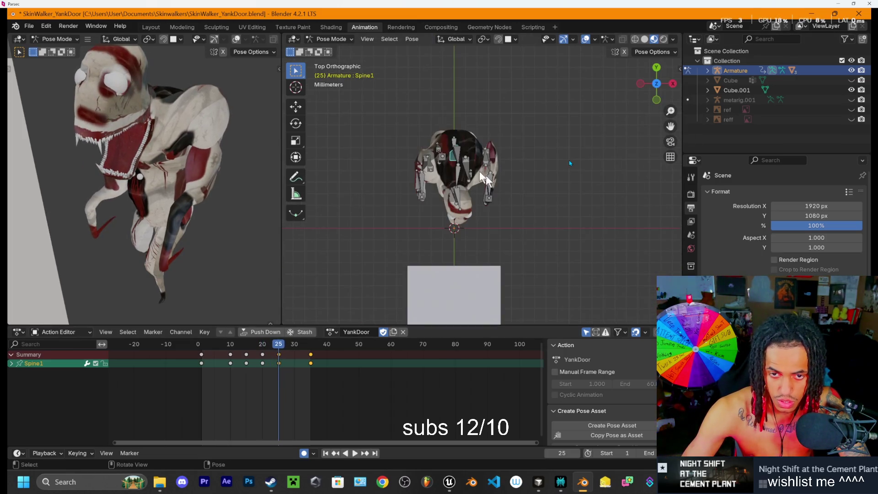
click(456, 161)
key(r)
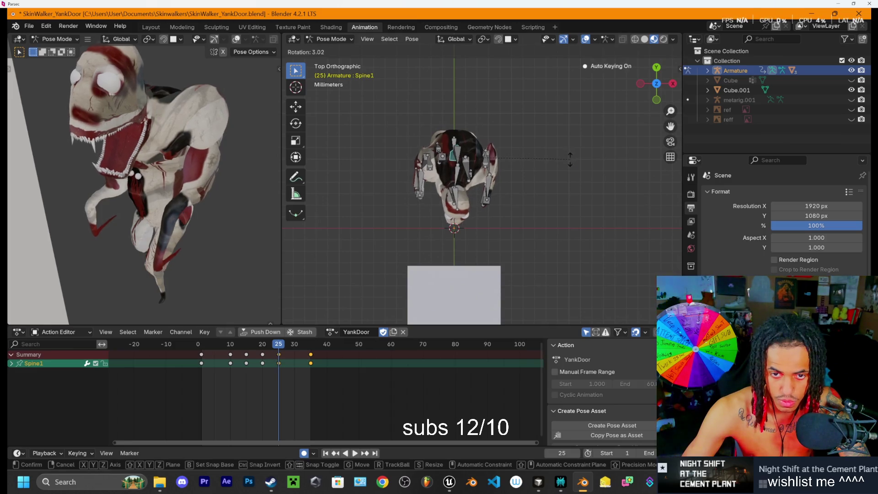
click(567, 188)
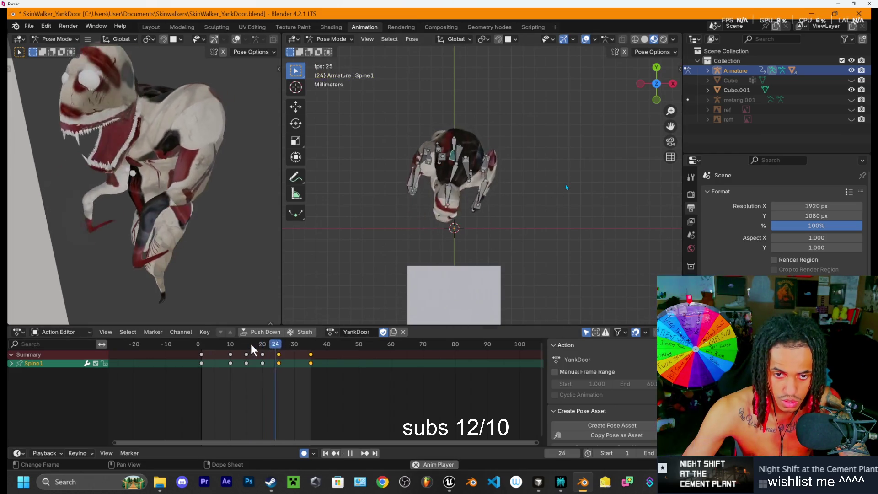
Step: Loop-play the YankDoor animation from frame 6, orbiting the views to watch the skinwalker reach for the door
mouse_move(276, 345)
mouse_down()
mouse_move(216, 344)
mouse_move(251, 347)
mouse_move(319, 377)
mouse_up()
key(space)
mouse_move(443, 285)
mouse_down()
mouse_move(550, 221)
mouse_move(492, 168)
mouse_move(469, 118)
mouse_move(440, 108)
mouse_up()
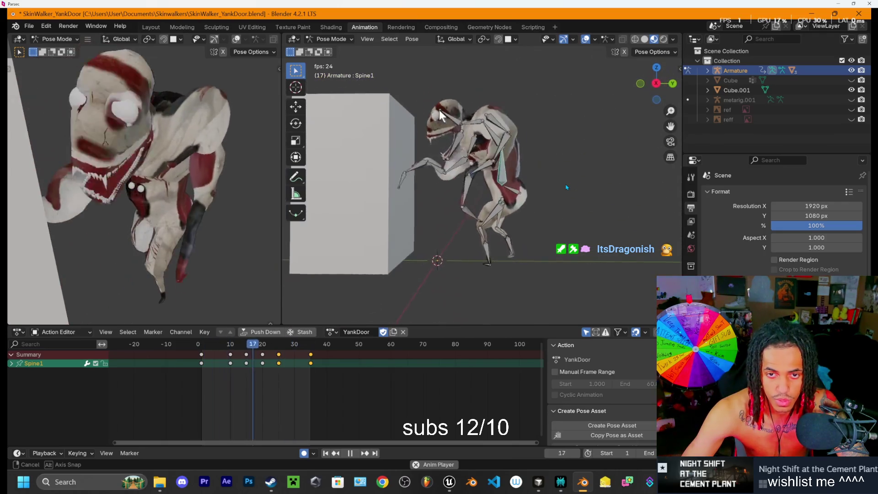
drag(486, 161, 482, 184)
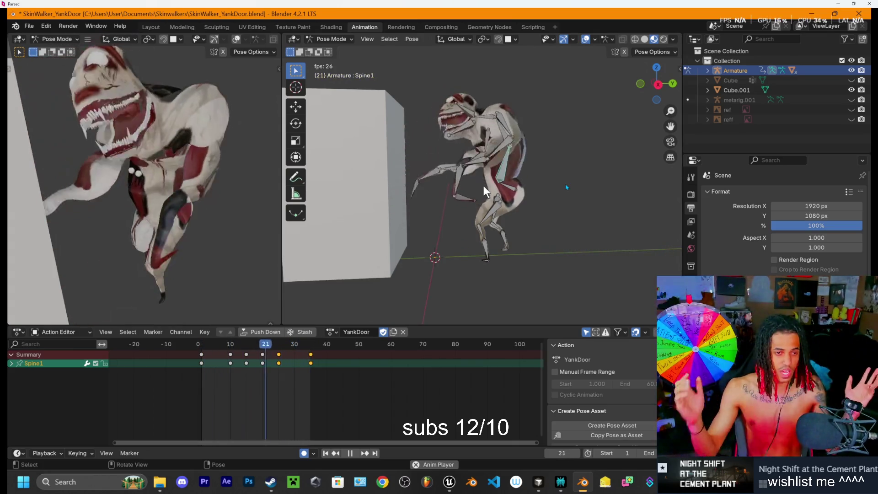
mouse_move(212, 196)
mouse_down()
mouse_move(128, 173)
mouse_move(377, 177)
mouse_up()
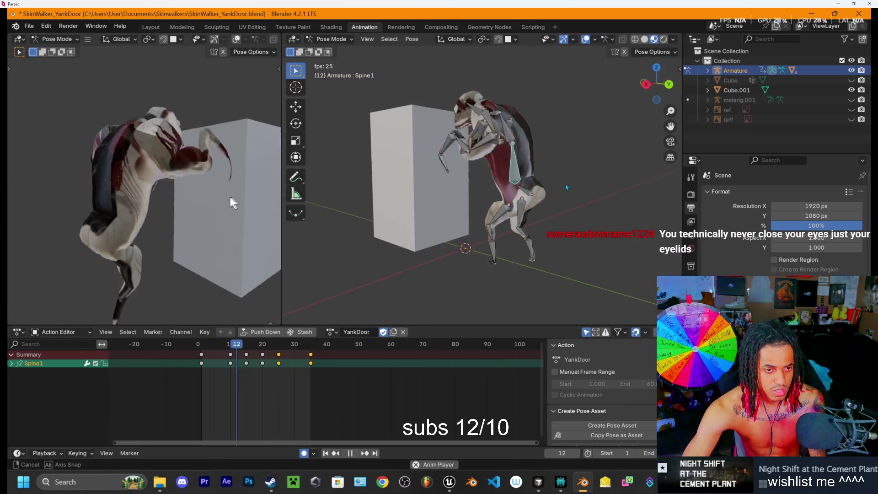
mouse_move(196, 193)
mouse_down()
mouse_move(225, 210)
mouse_move(210, 204)
mouse_up()
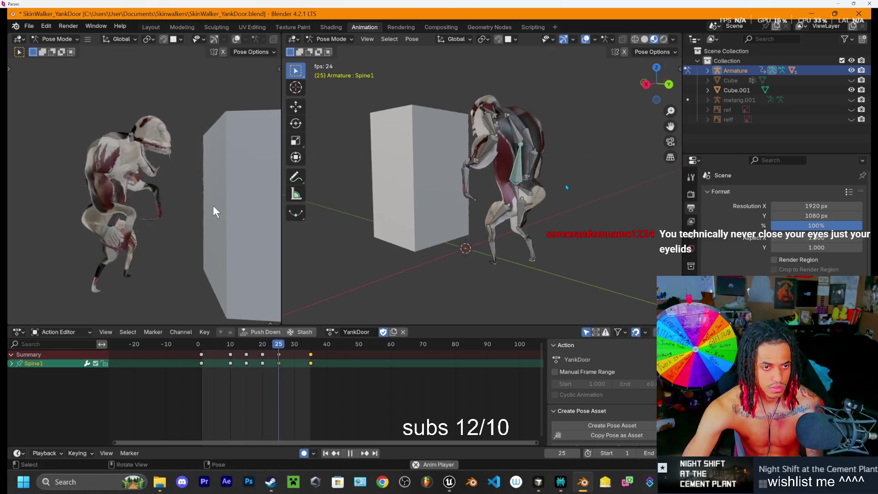